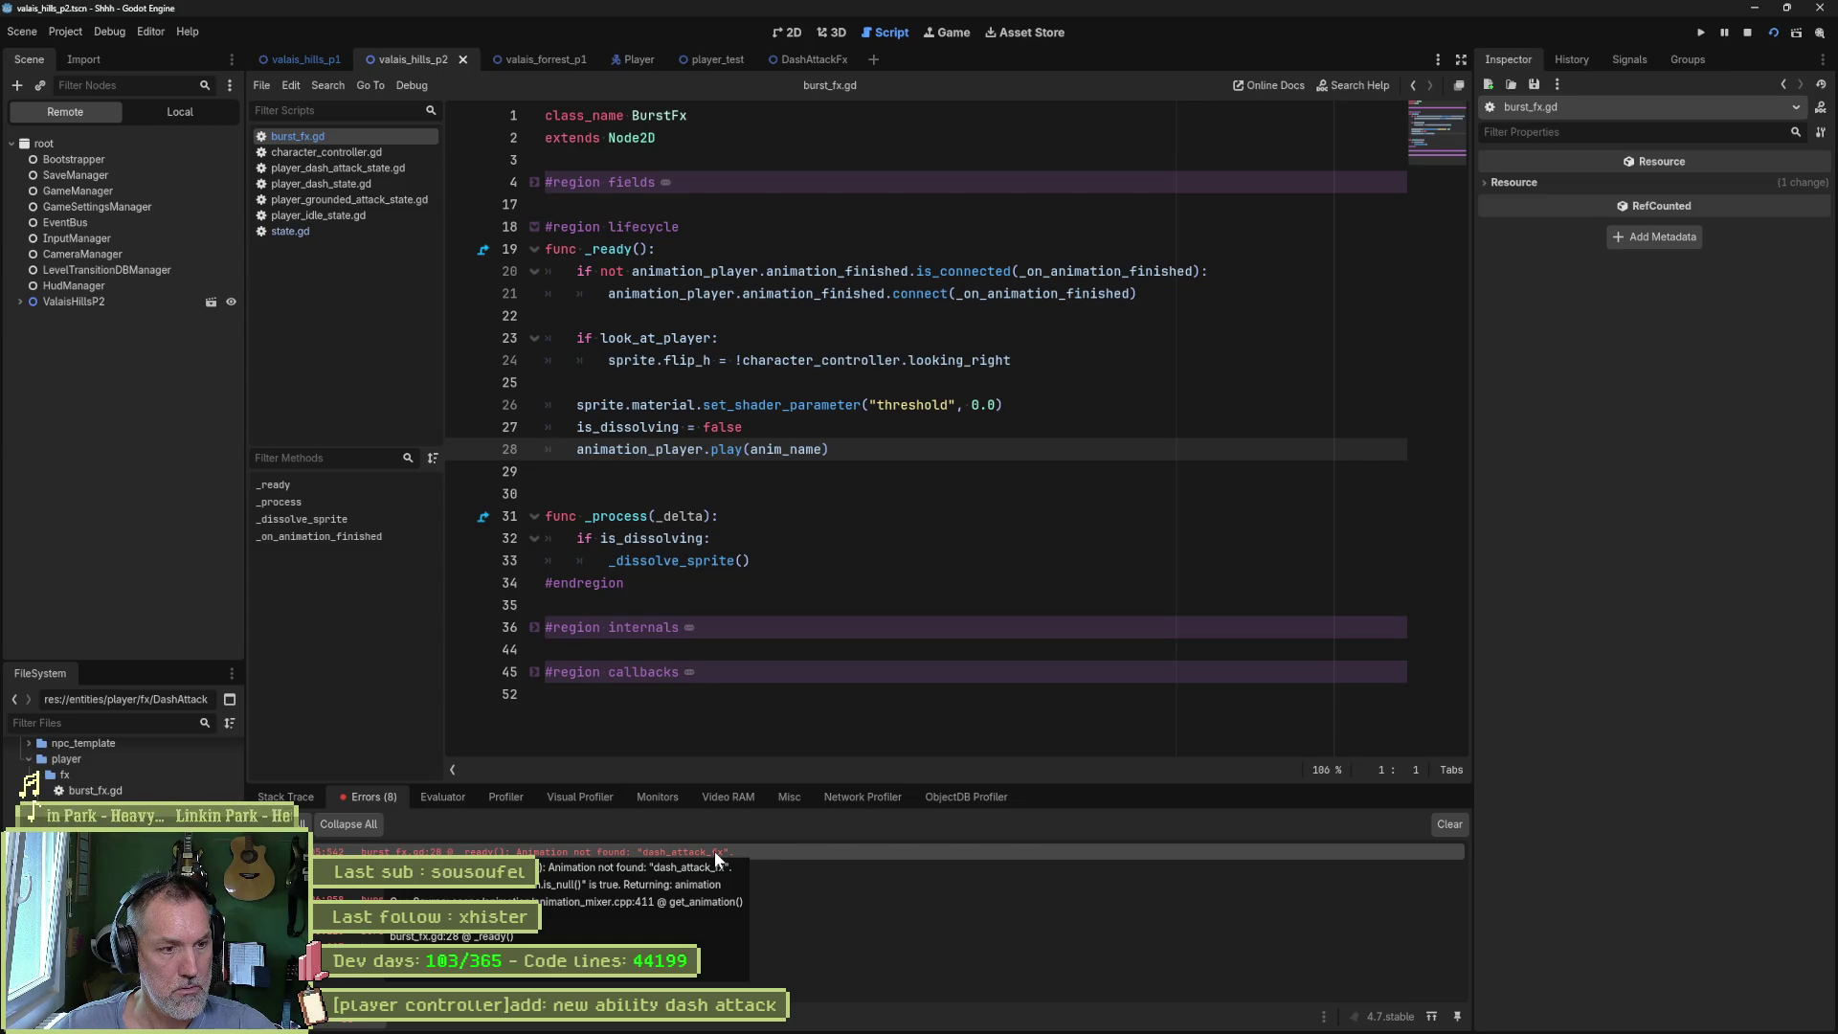
- Stop the game and open the DashAttackFx scene from the DashAttack state's Burst Fx Resource
{"action": "key", "text": "F8"}
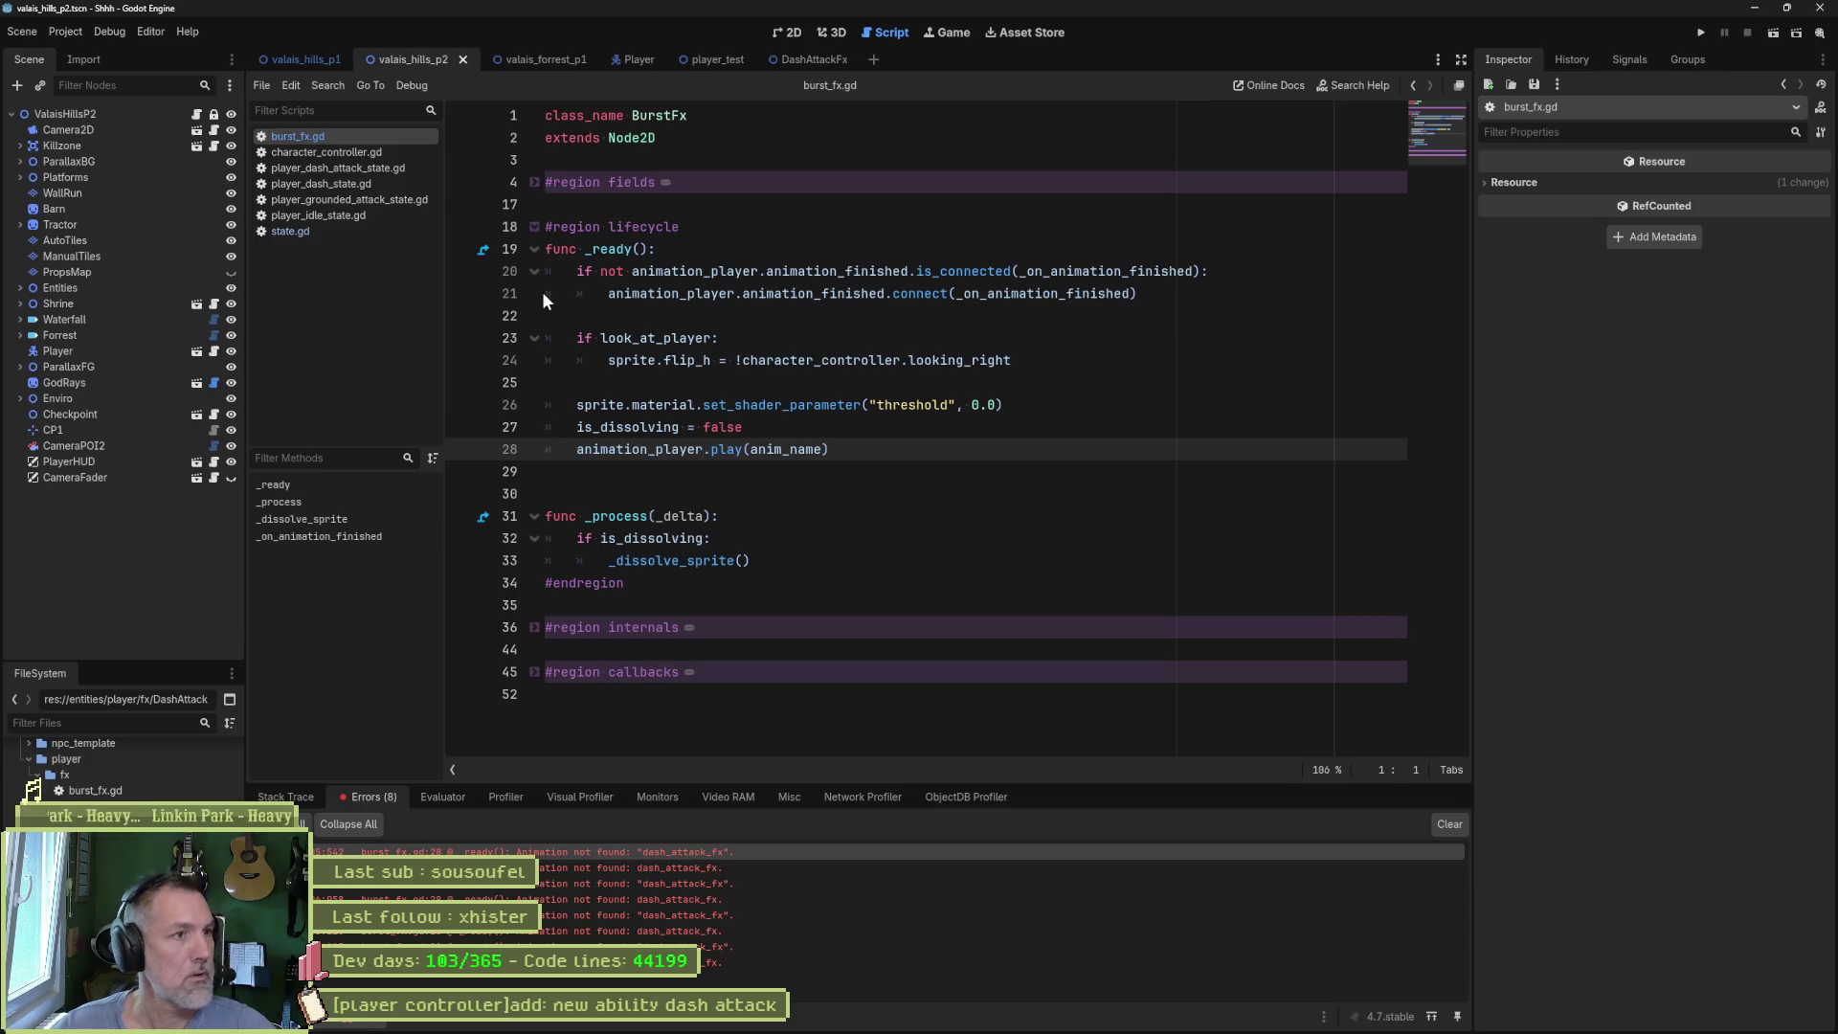
{"action": "left_click", "coordinate": [665, 61]}
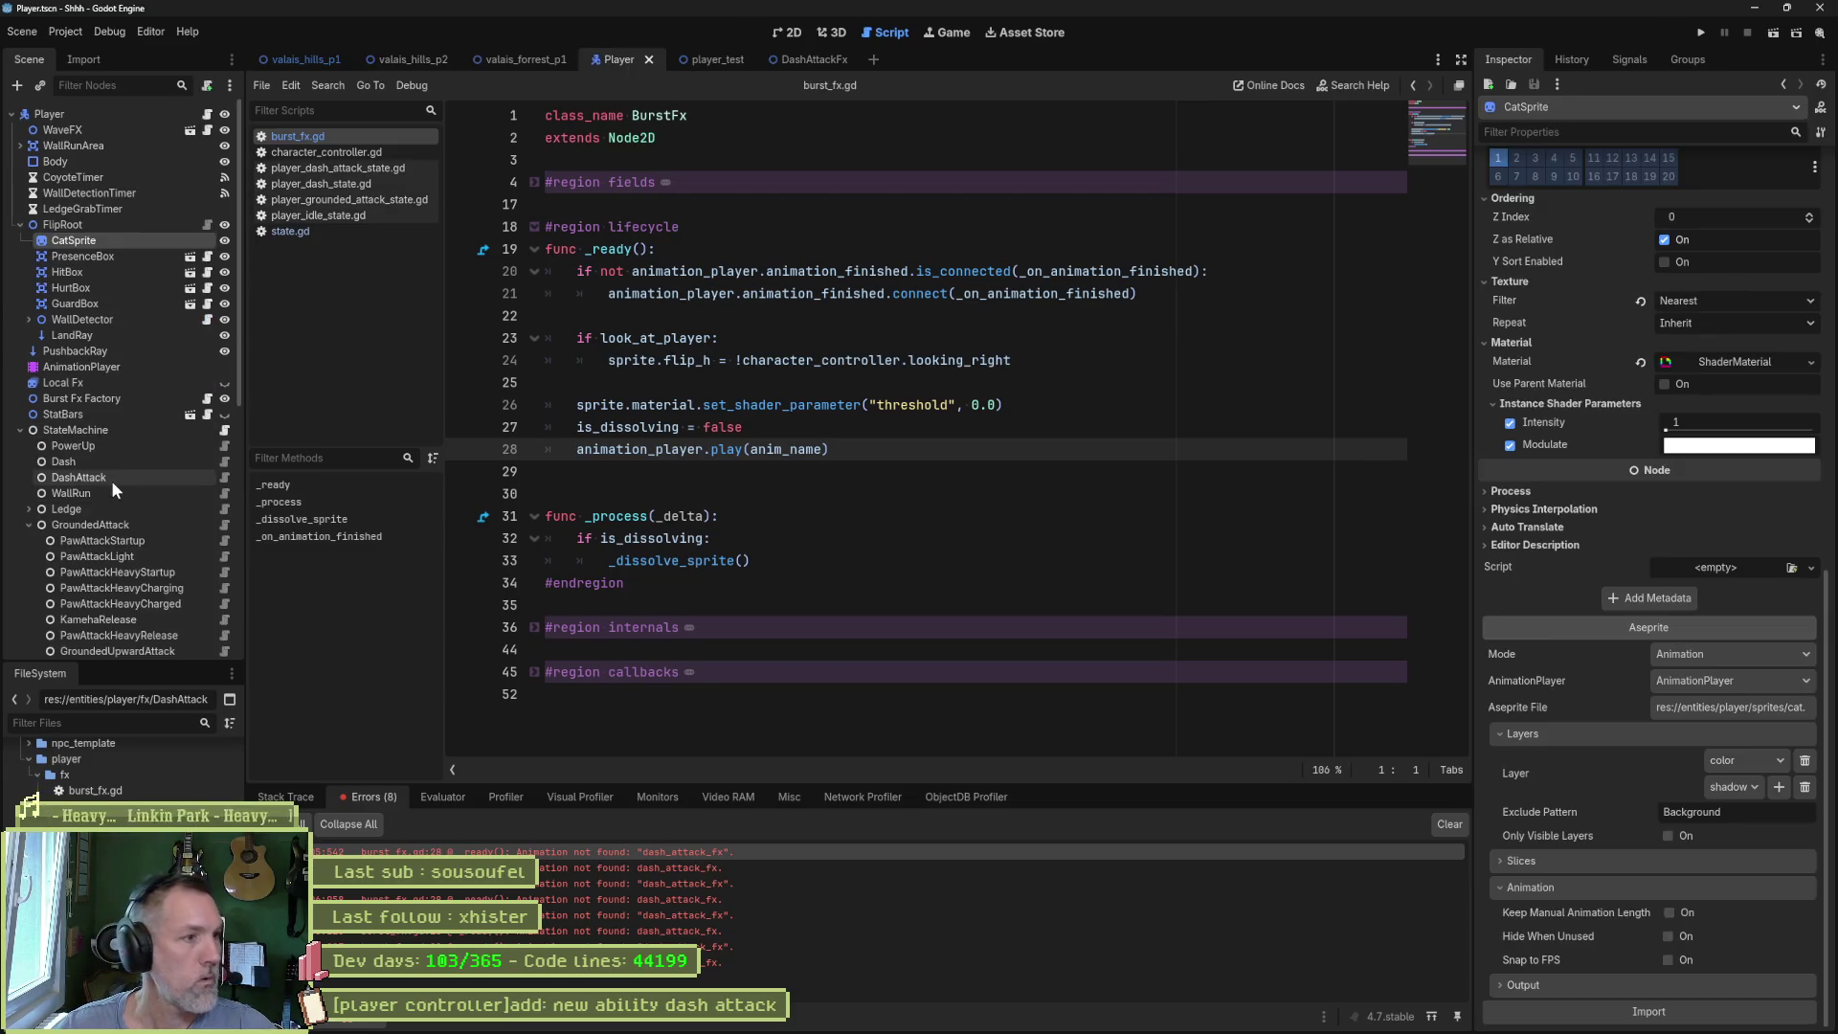
{"action": "left_click", "coordinate": [112, 481]}
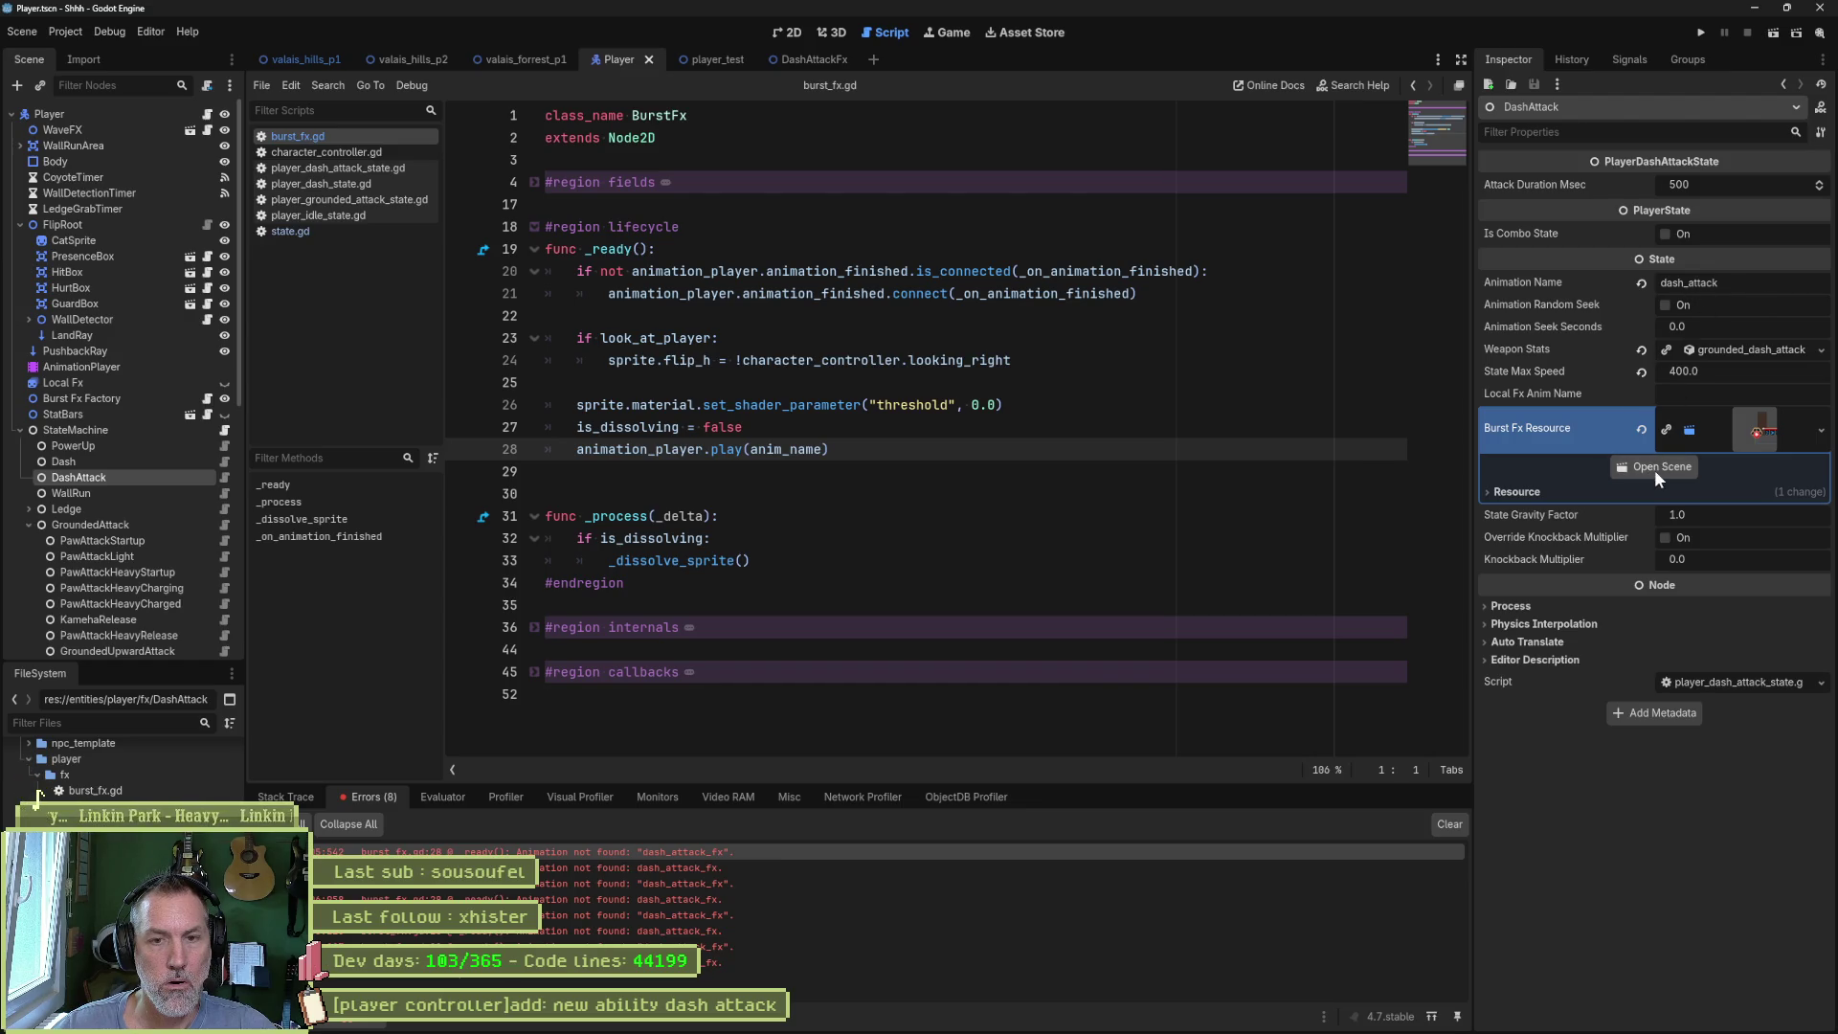
{"action": "left_click", "coordinate": [1654, 469]}
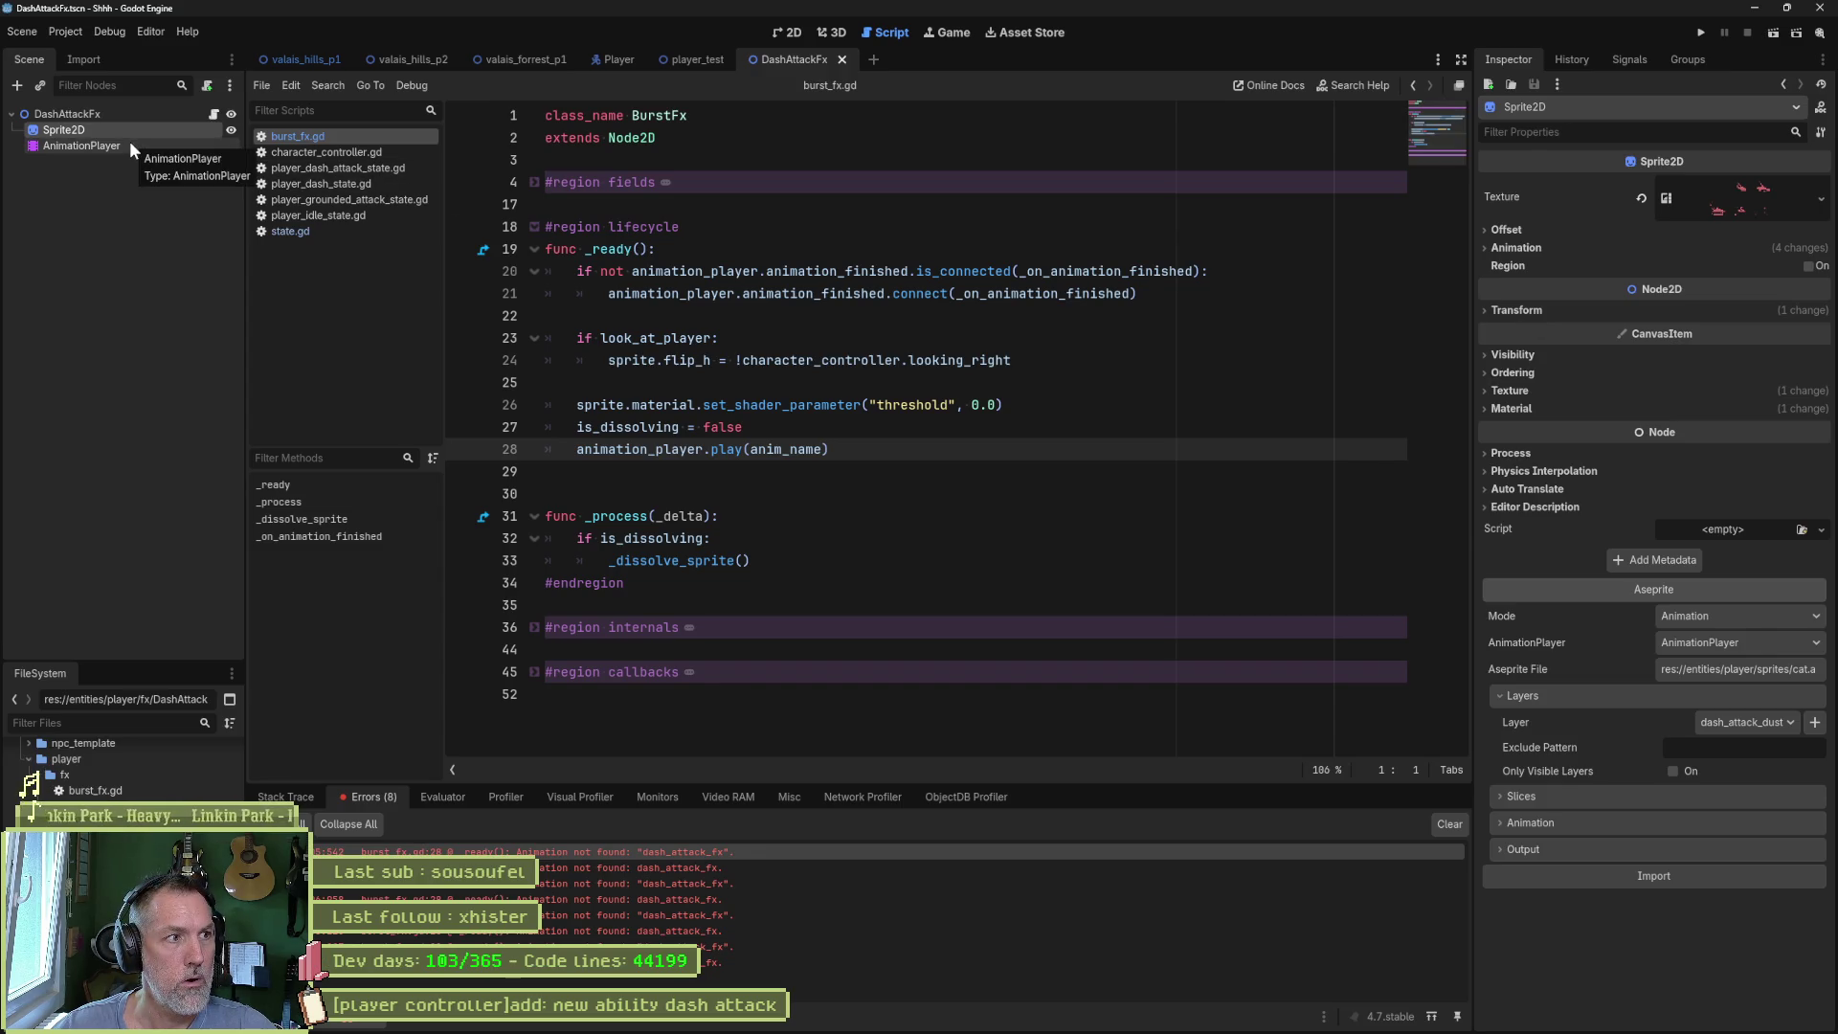
- Rename the DashAttackFx Anim Name to dash_attack_dust, save, and return to valais_hills_p2
{"action": "left_click", "coordinate": [130, 115]}
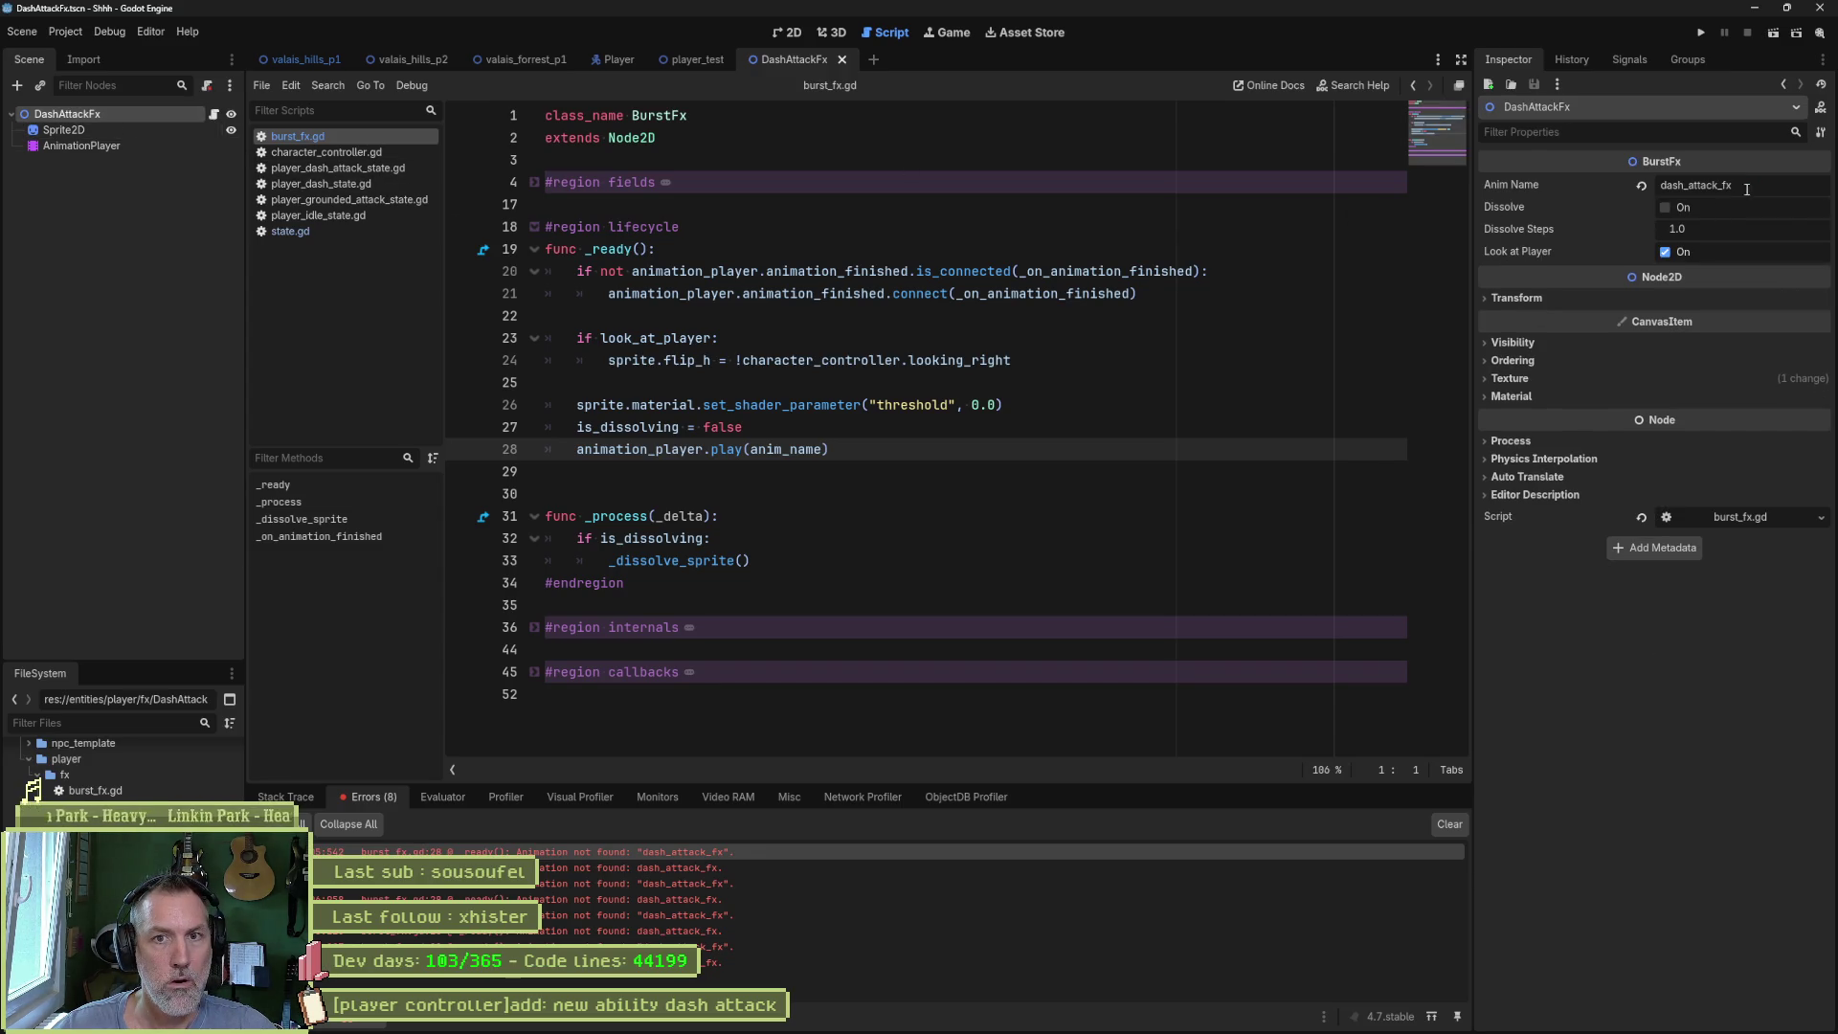
{"action": "left_click", "coordinate": [1746, 189]}
{"action": "key", "text": "BackSpace"}
{"action": "key", "text": "BackSpace"}
{"action": "type", "text": "du"}
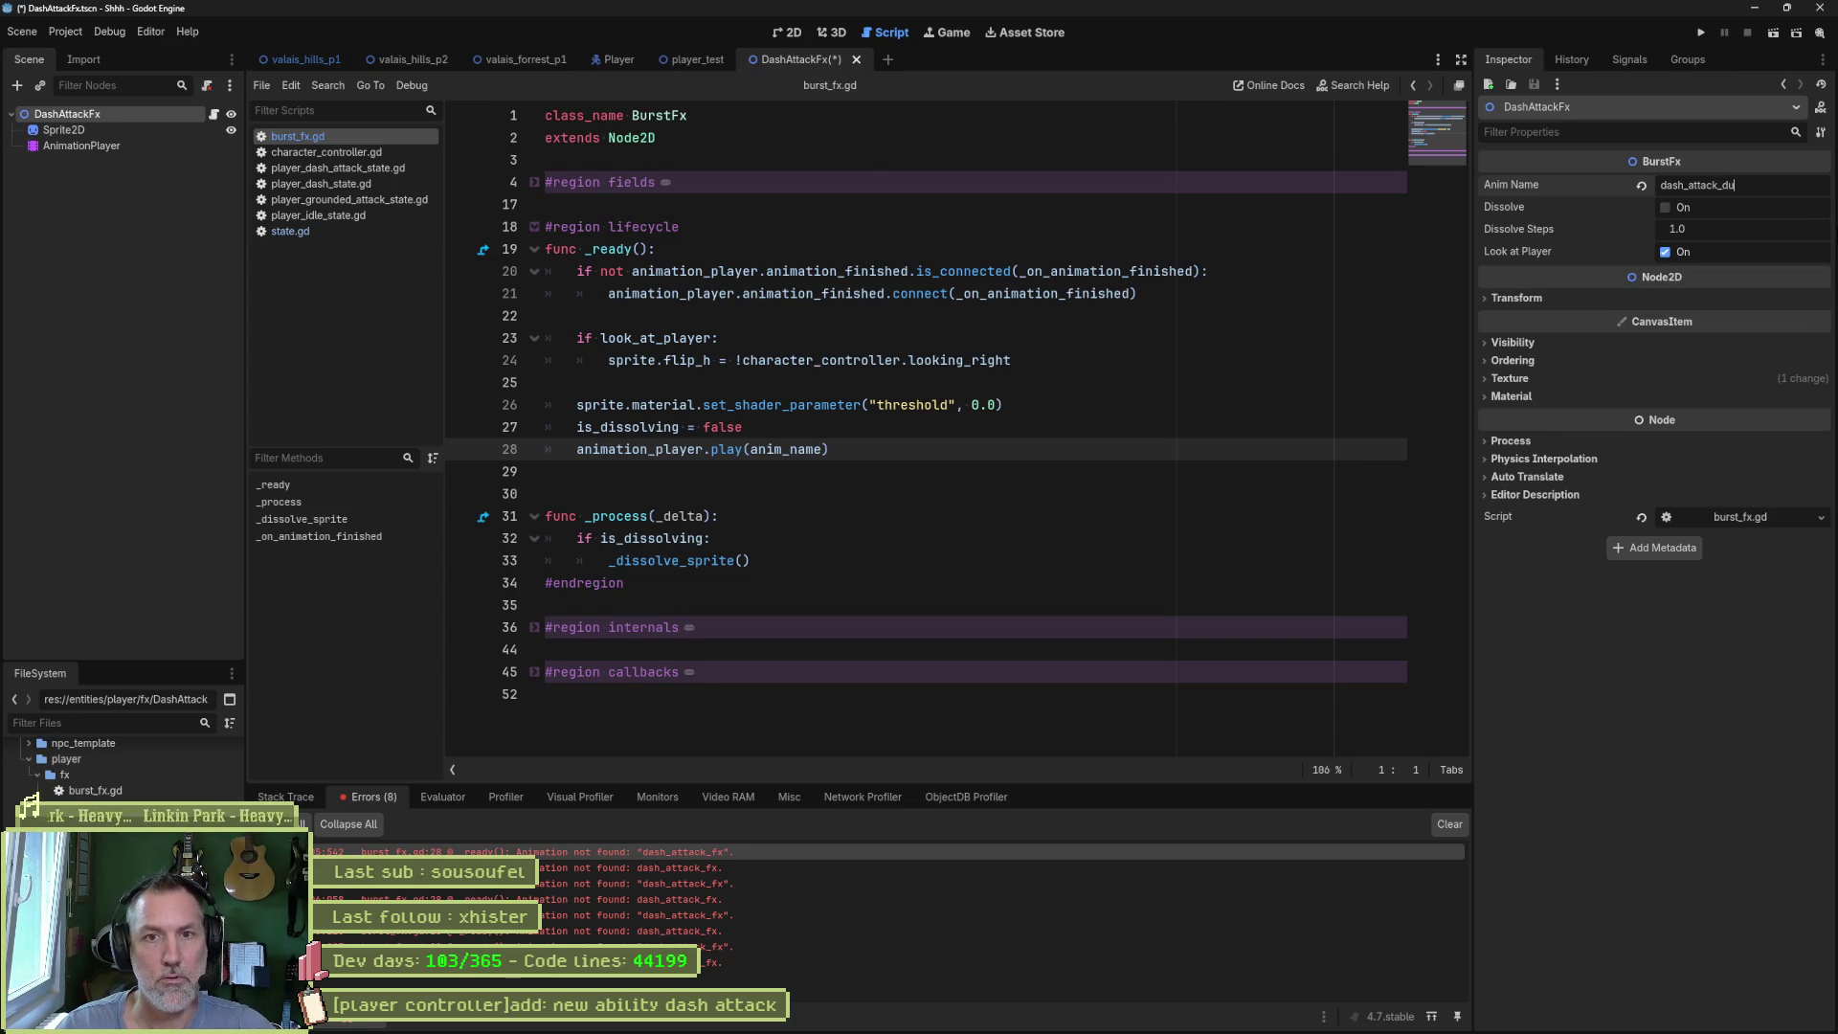
{"action": "type", "text": "st"}
{"action": "key", "text": "ctrl+s"}
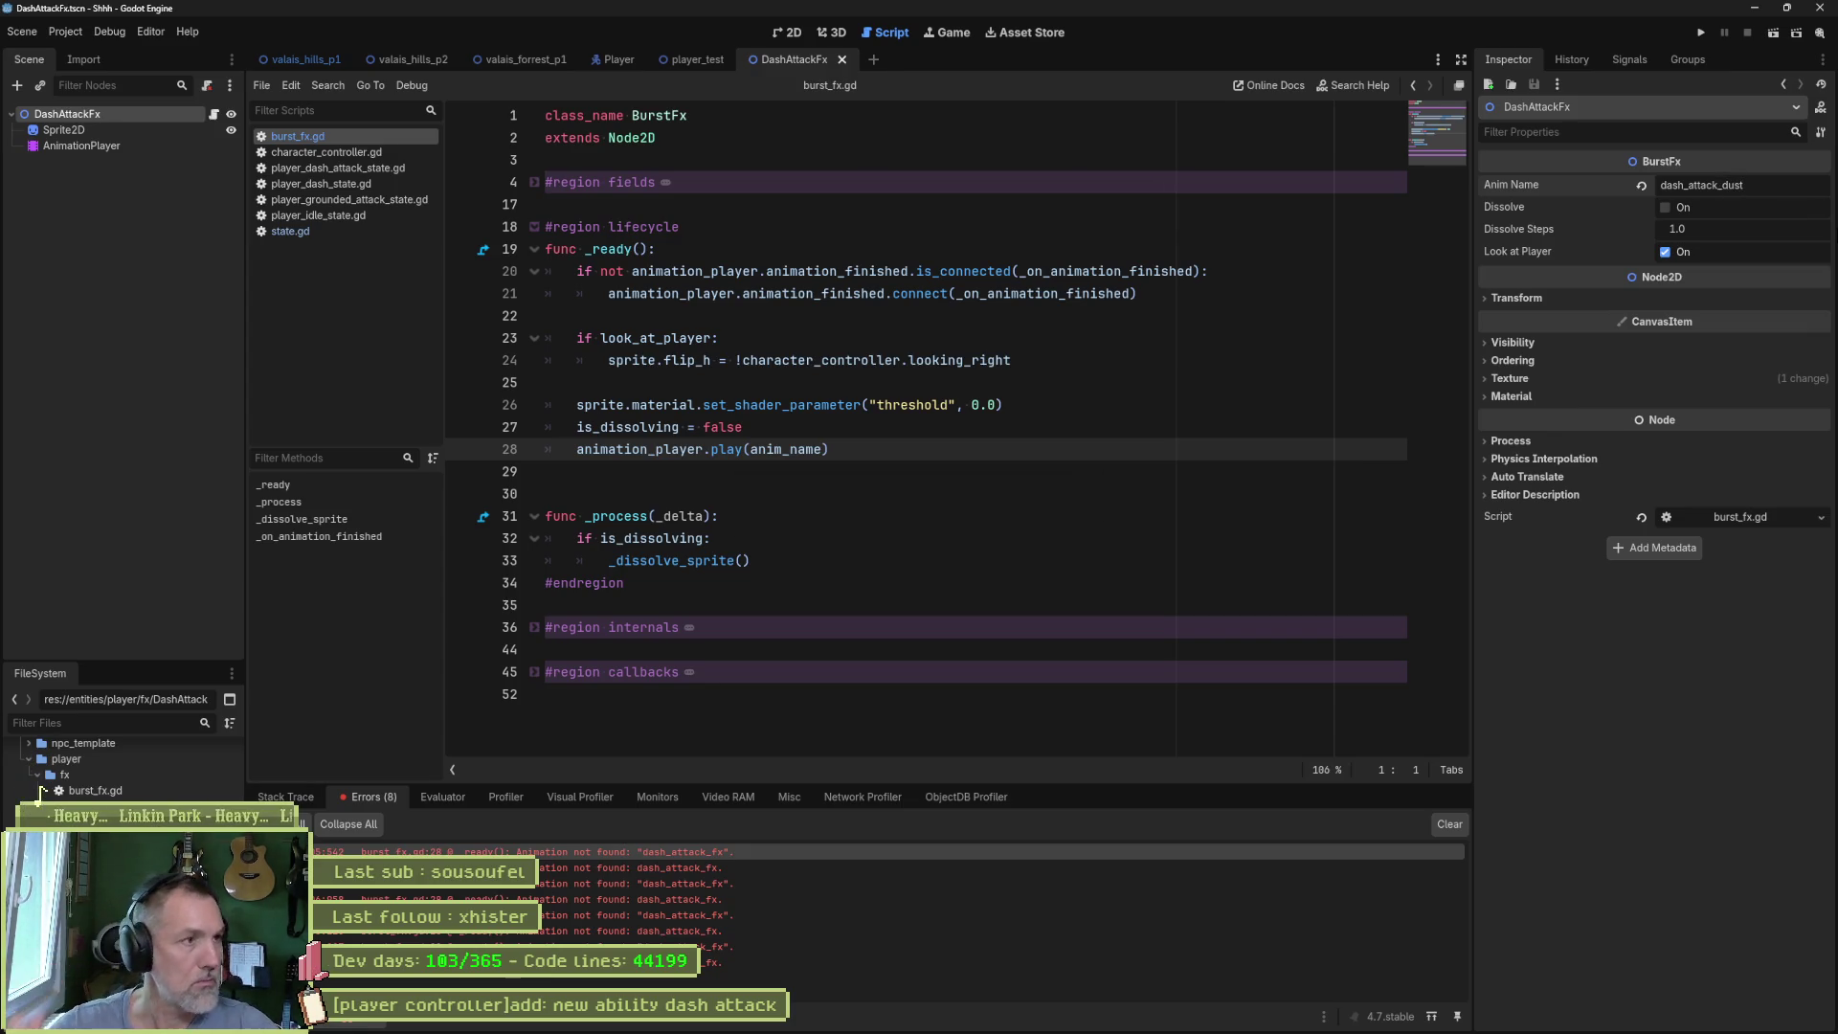
{"action": "left_click", "coordinate": [105, 144]}
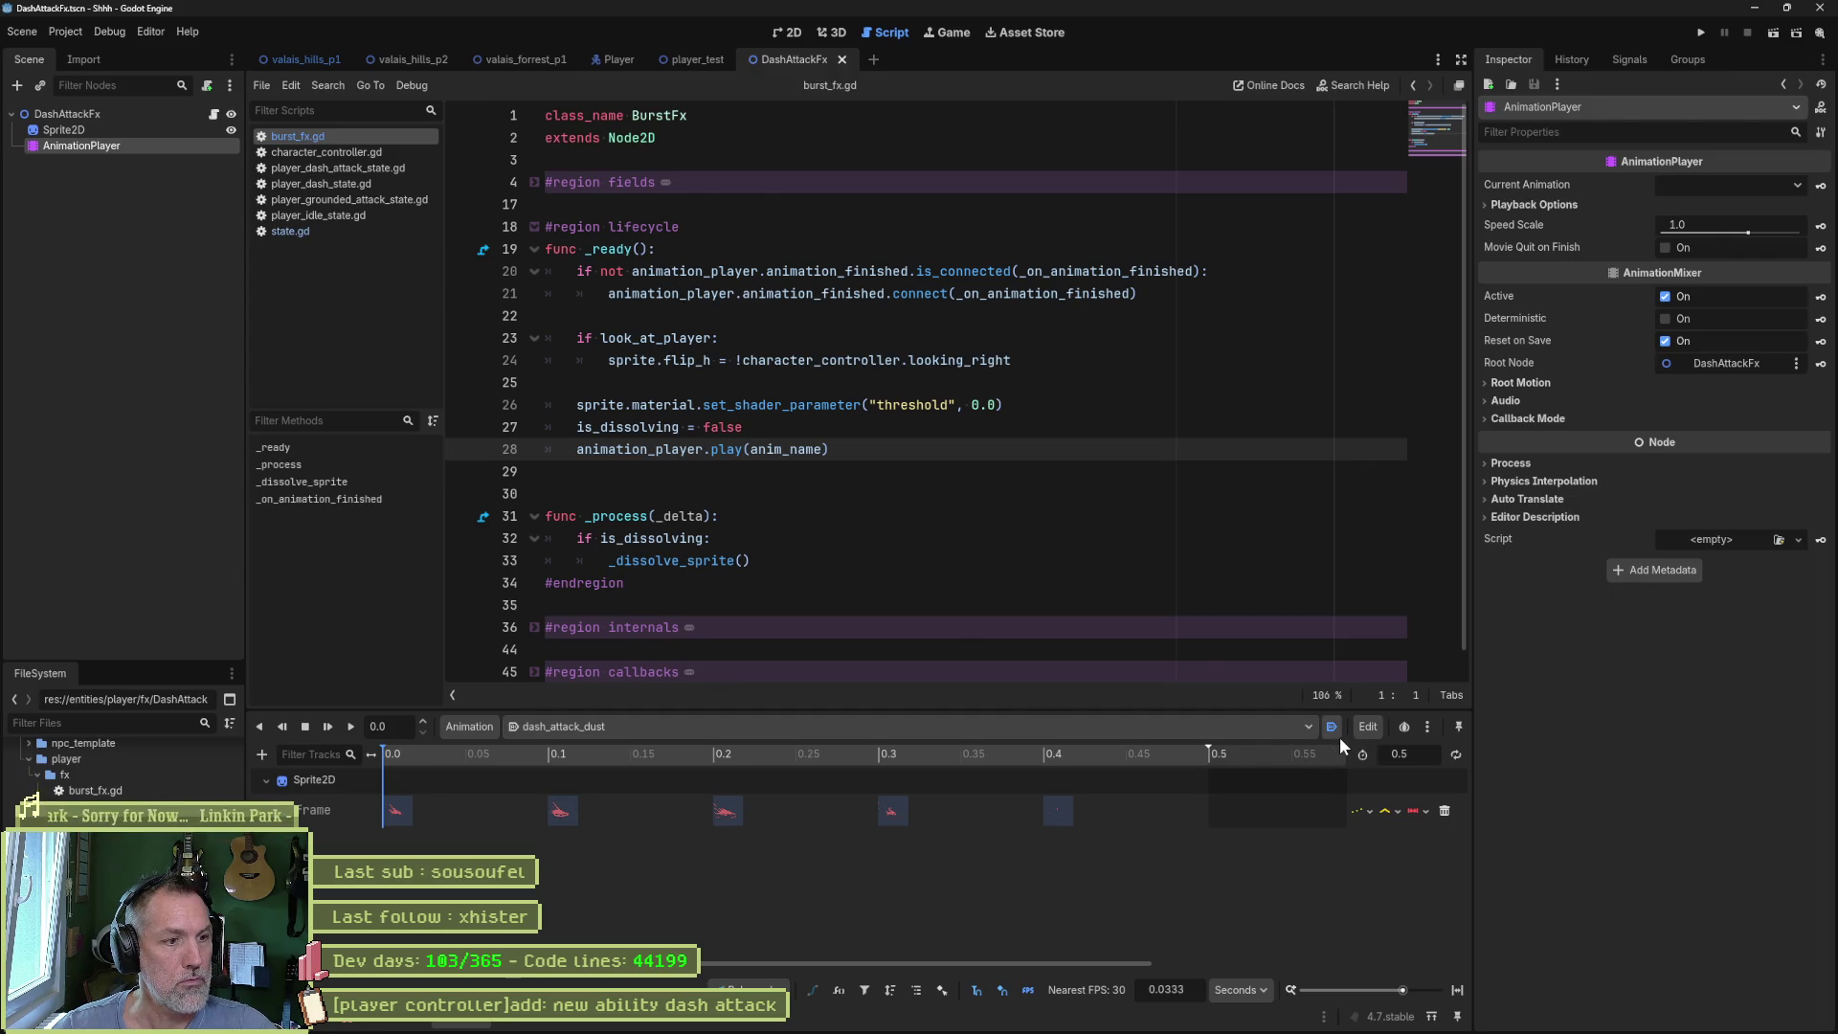
{"action": "left_click", "coordinate": [438, 59]}
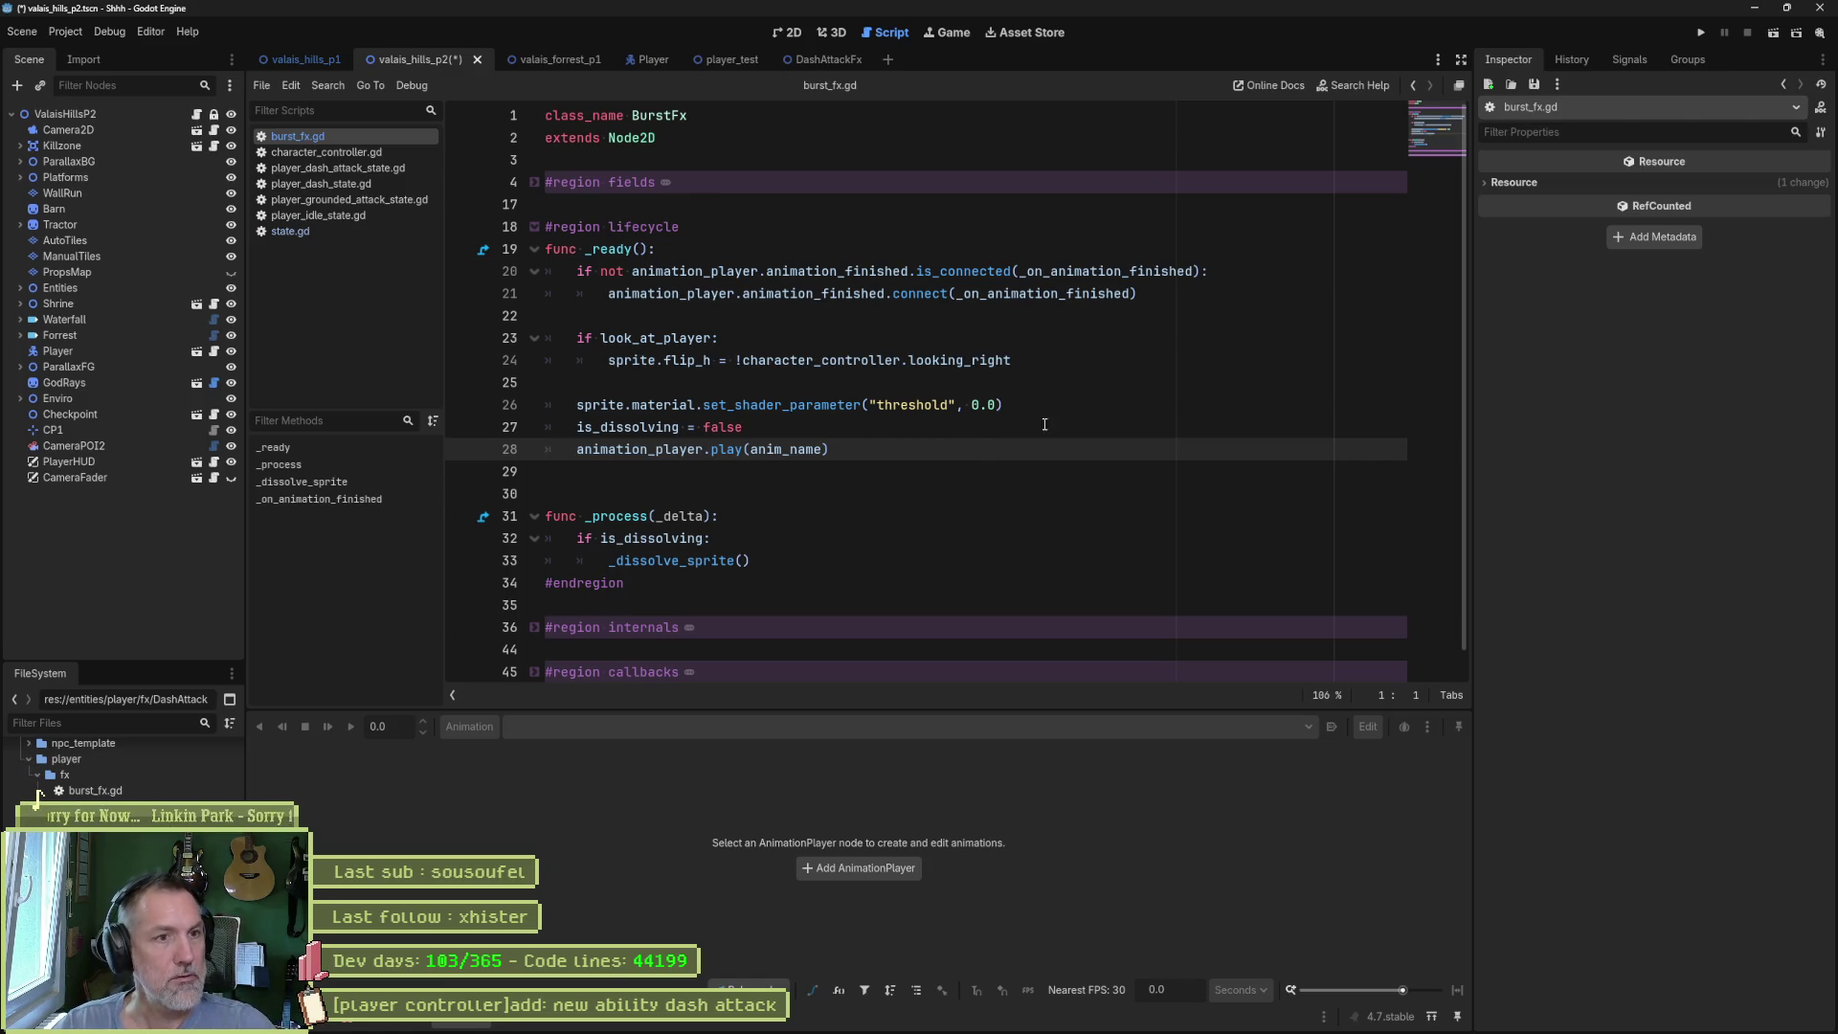
- Run the valais_hills_p2 level, perform the cat's dash attack, then stop the game
{"action": "left_click_drag", "start_coordinate": [921, 449], "coordinate": [833, 389]}
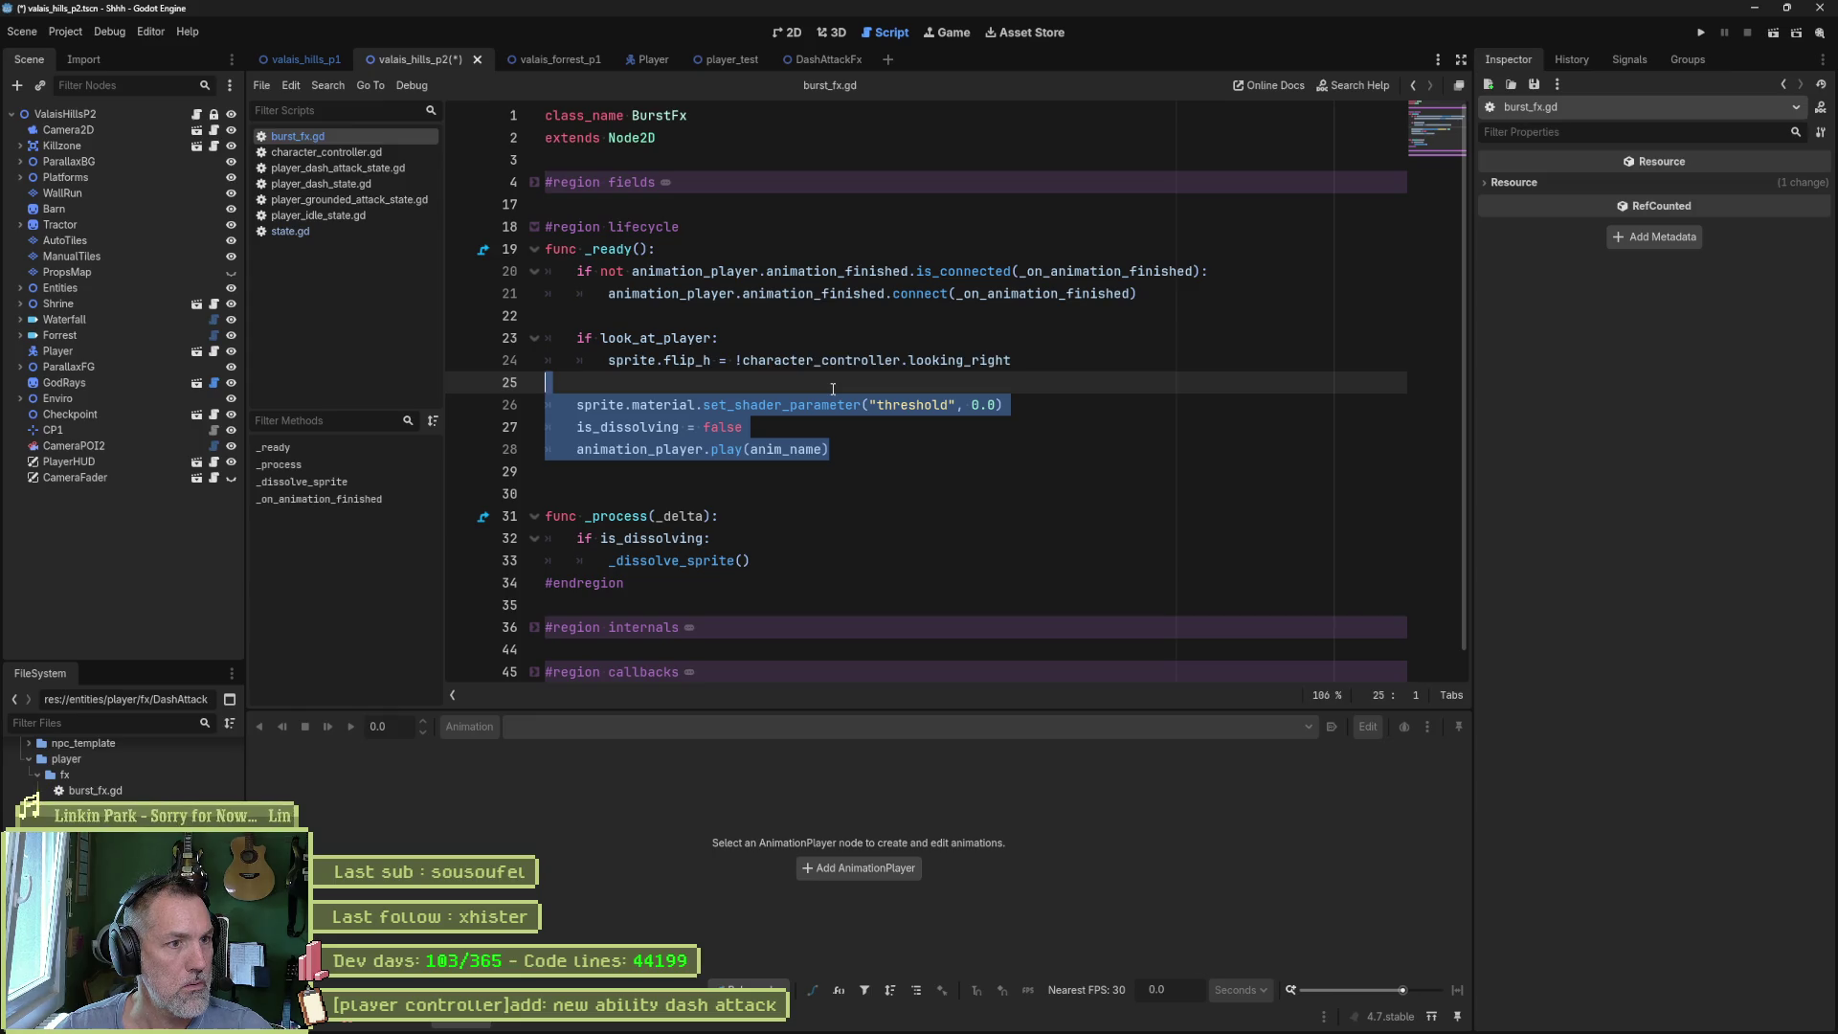
{"action": "key", "text": "F6"}
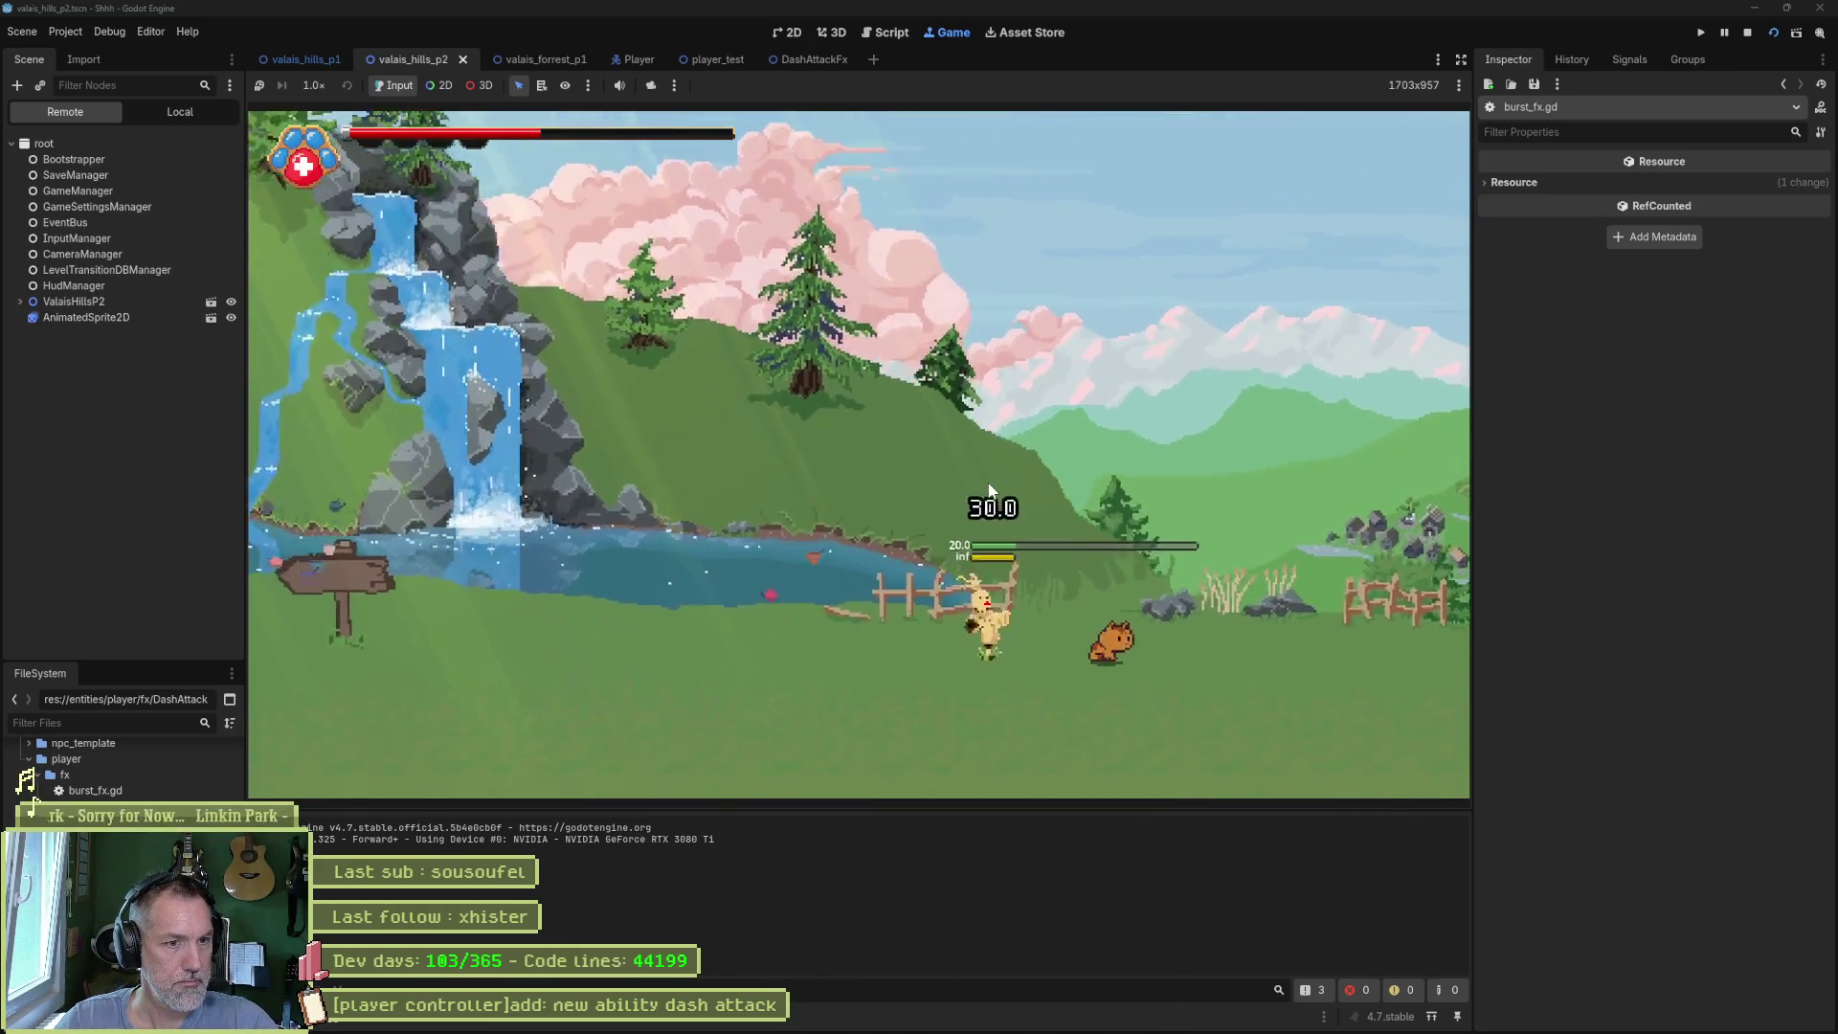
{"action": "key", "text": "shift"}
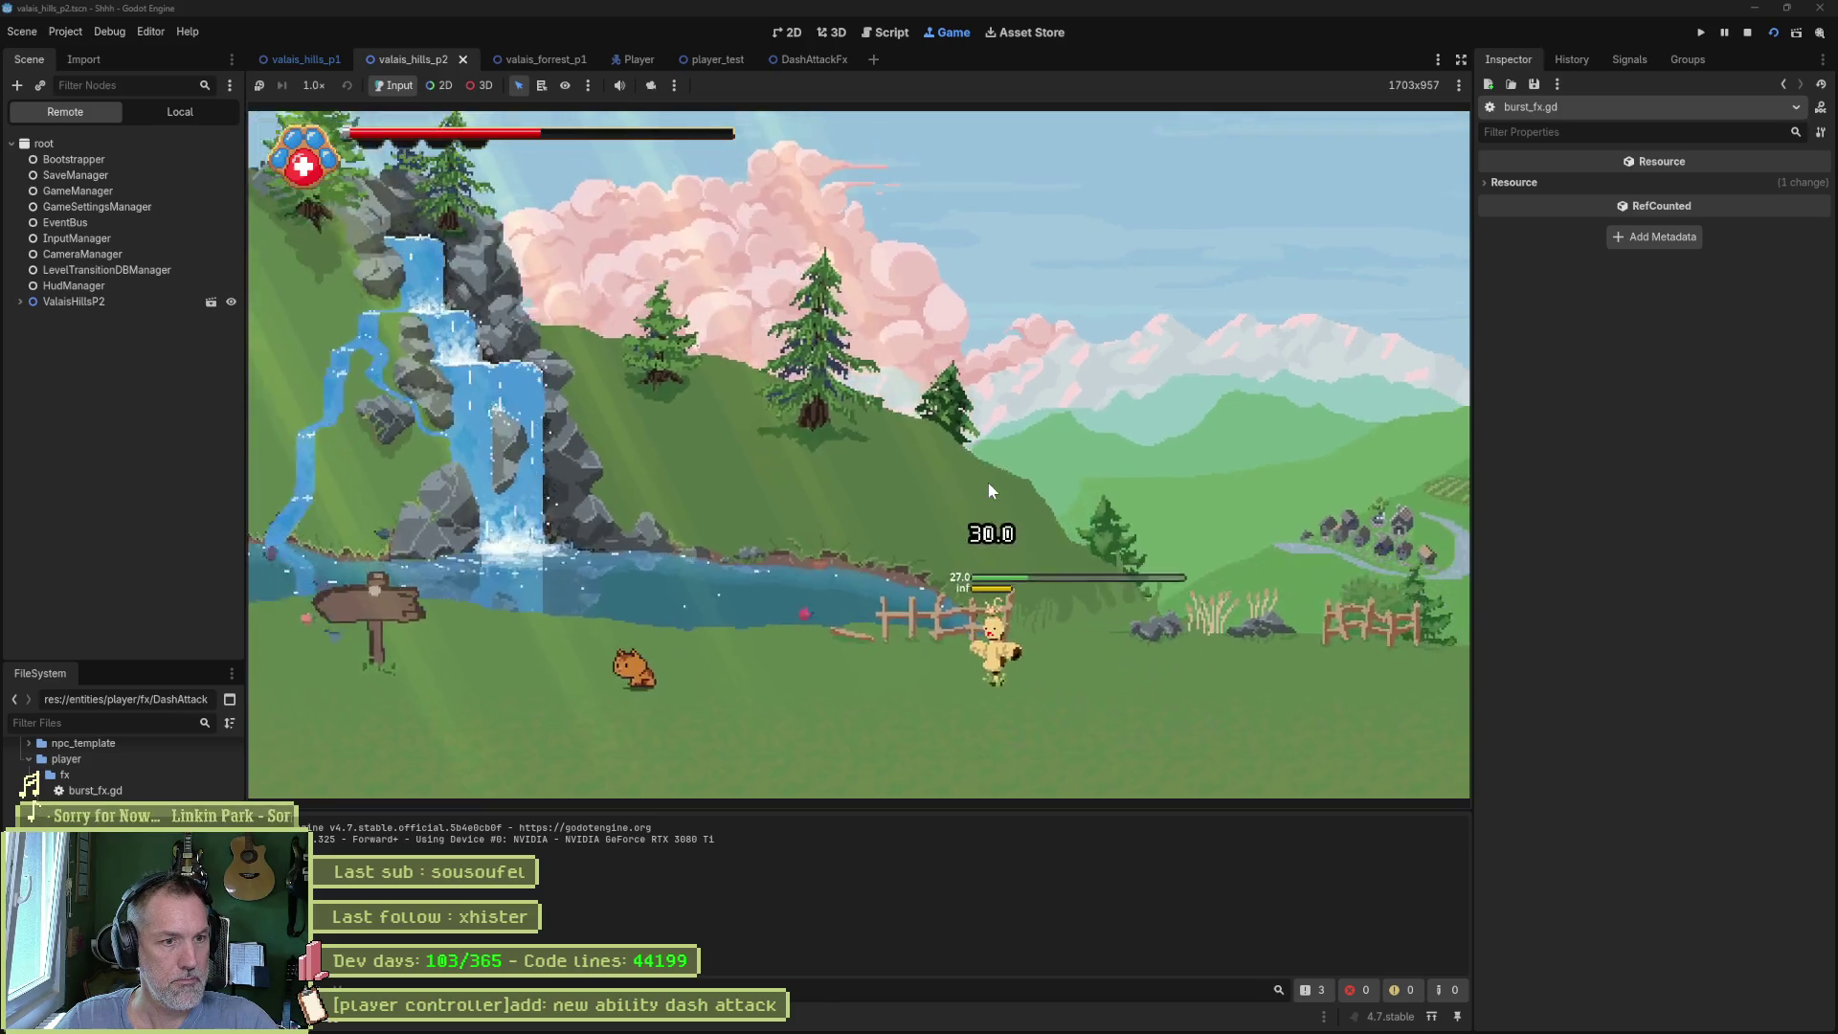
{"action": "key", "text": "F8"}
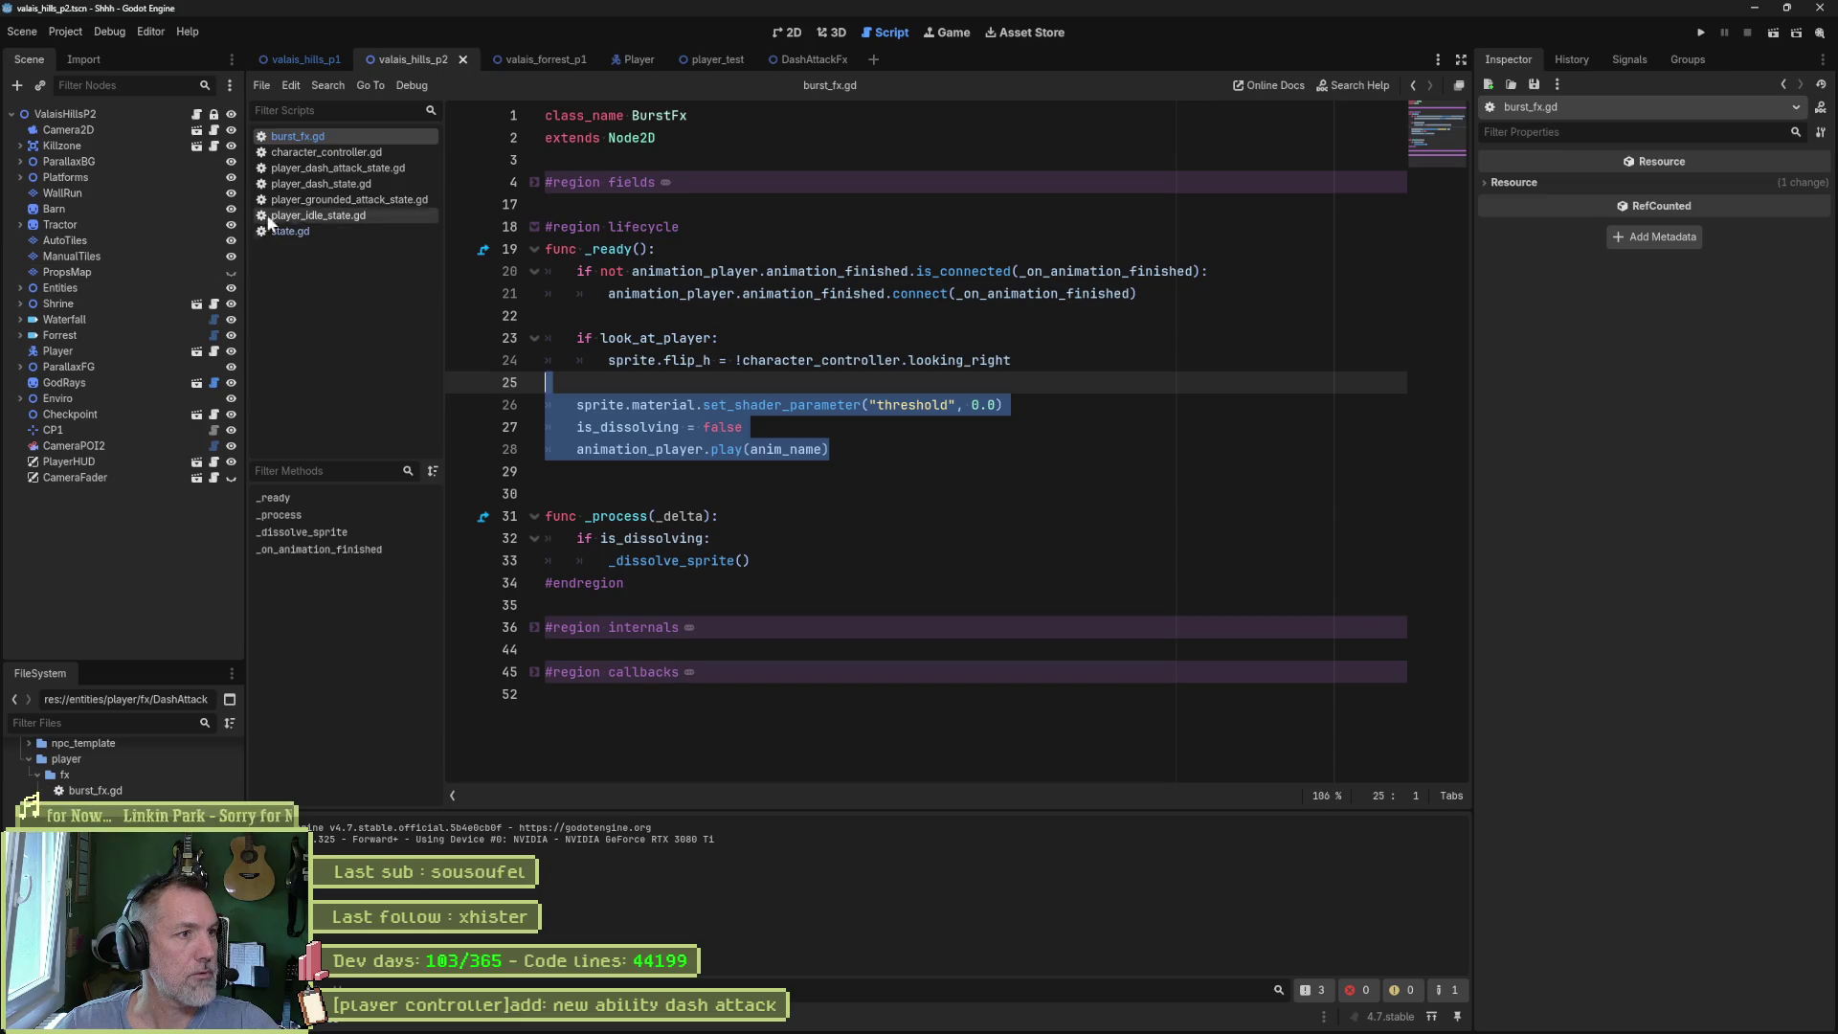
- Open the dash attack state script and preview dash_attack_dust on the Player's AnimationPlayer
{"action": "left_click", "coordinate": [326, 167]}
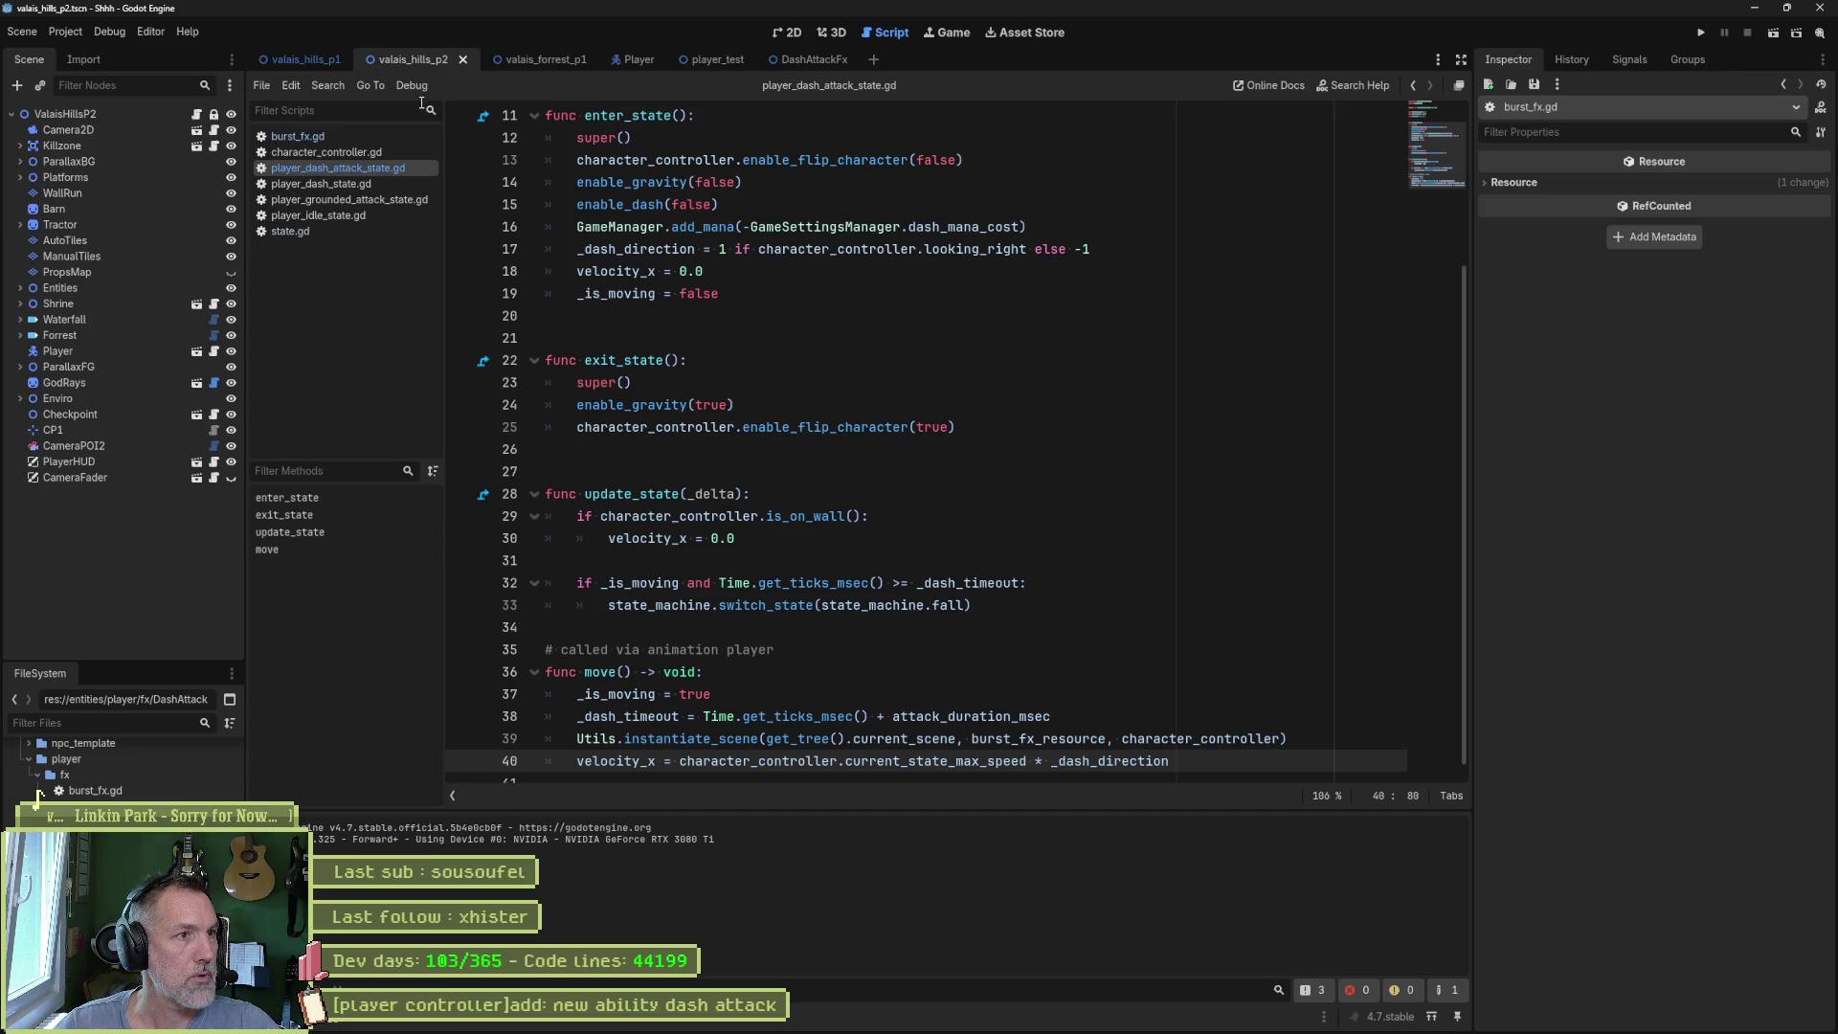
{"action": "left_click", "coordinate": [619, 59]}
{"action": "left_click", "coordinate": [142, 365]}
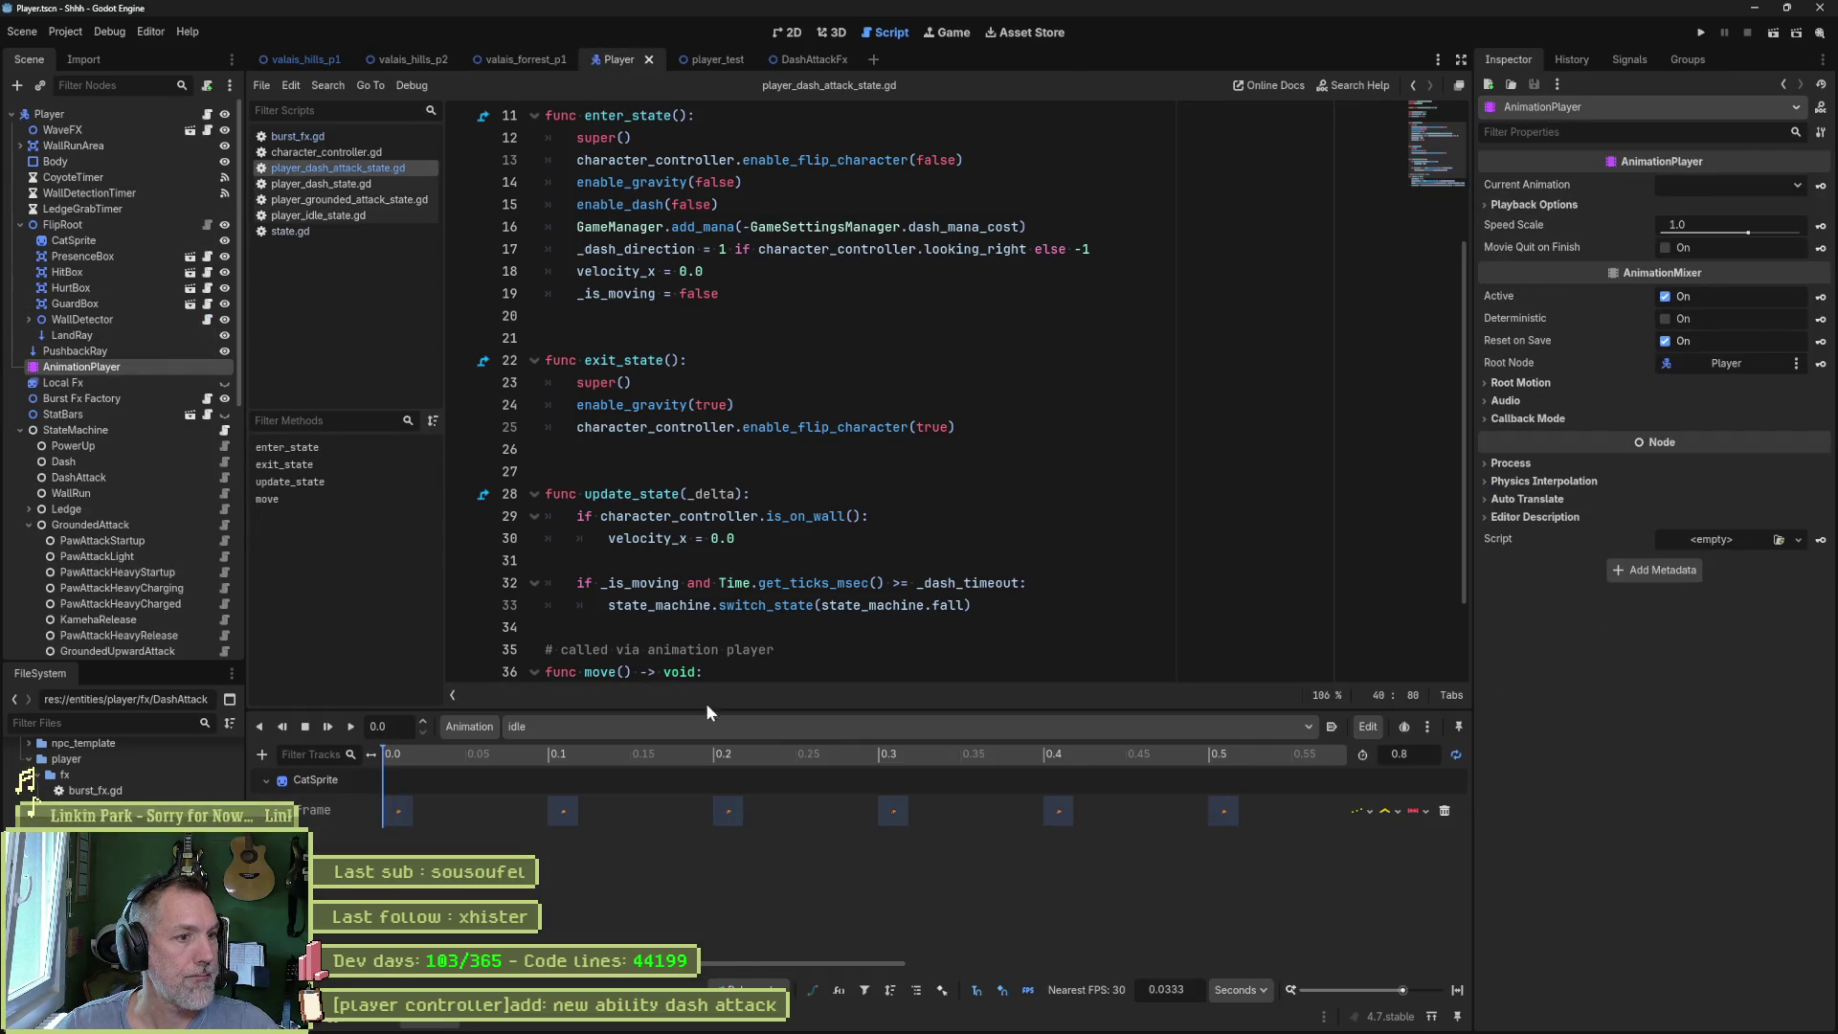
{"action": "left_click", "coordinate": [715, 720]}
{"action": "left_click", "coordinate": [706, 473]}
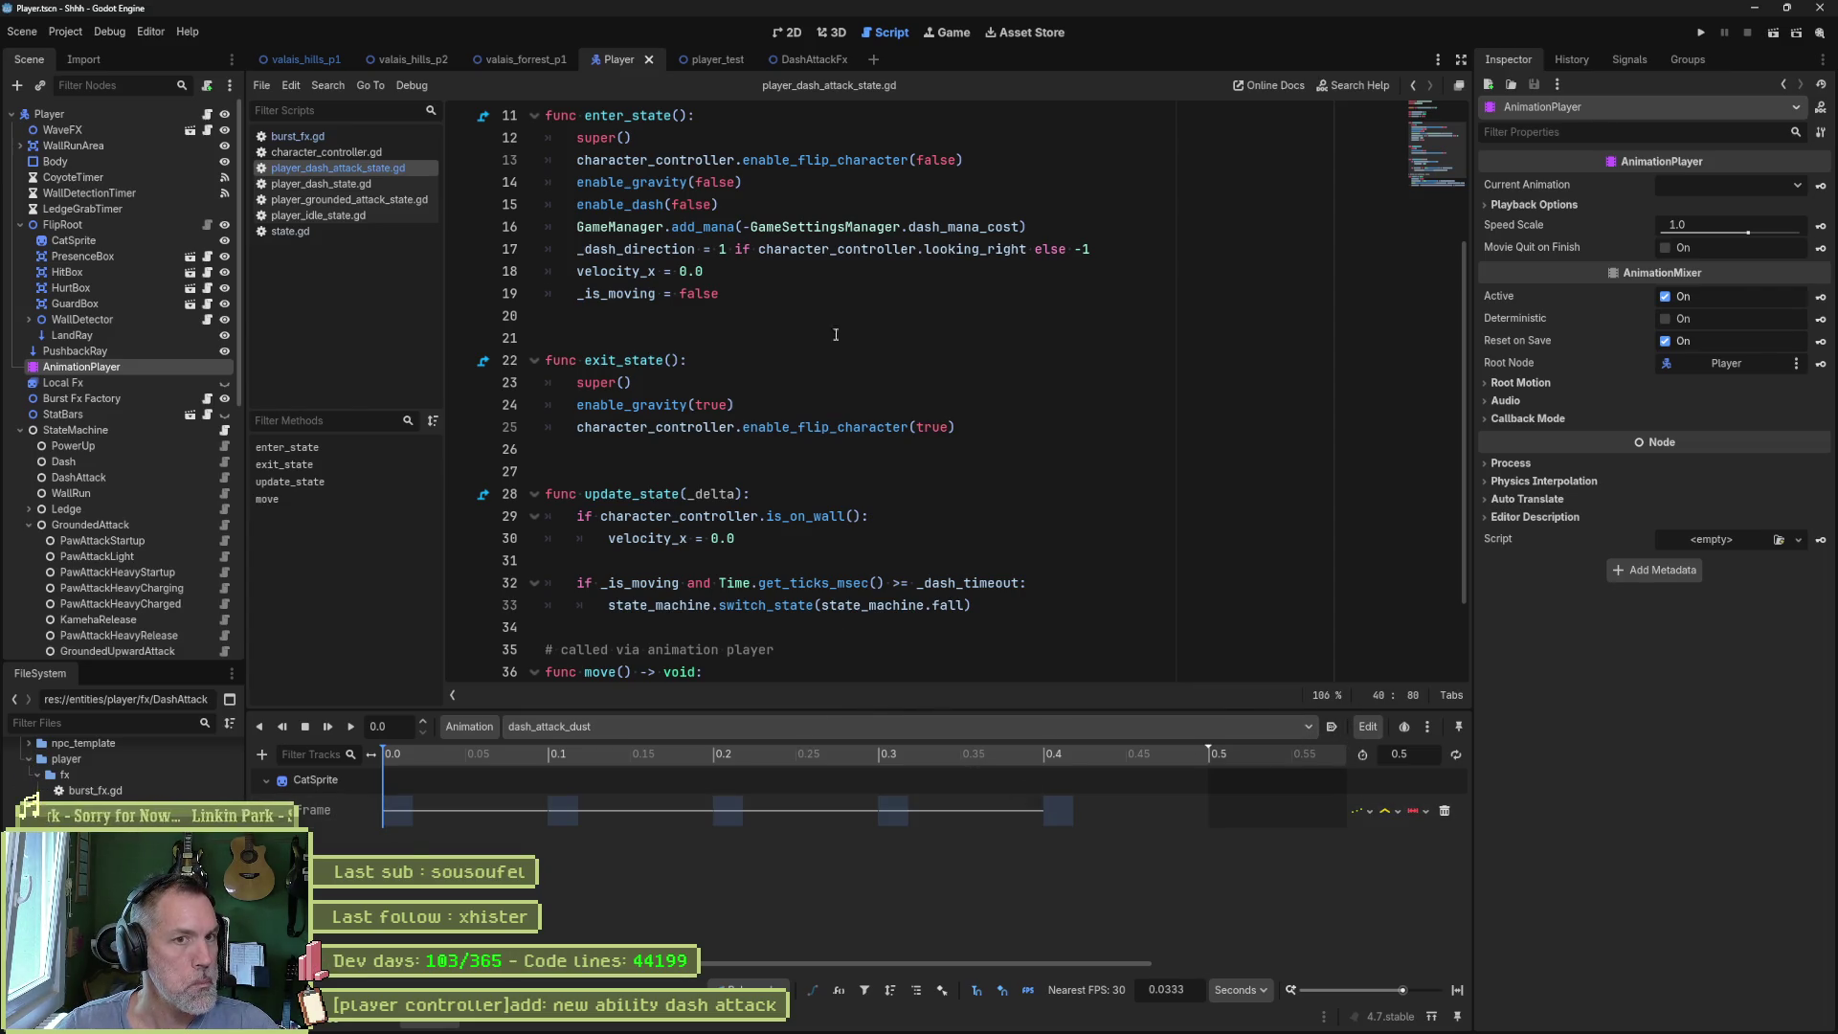
- Check the DashAttackFx scene, then run the valais_hills_p2 level again
{"action": "left_click", "coordinate": [809, 59]}
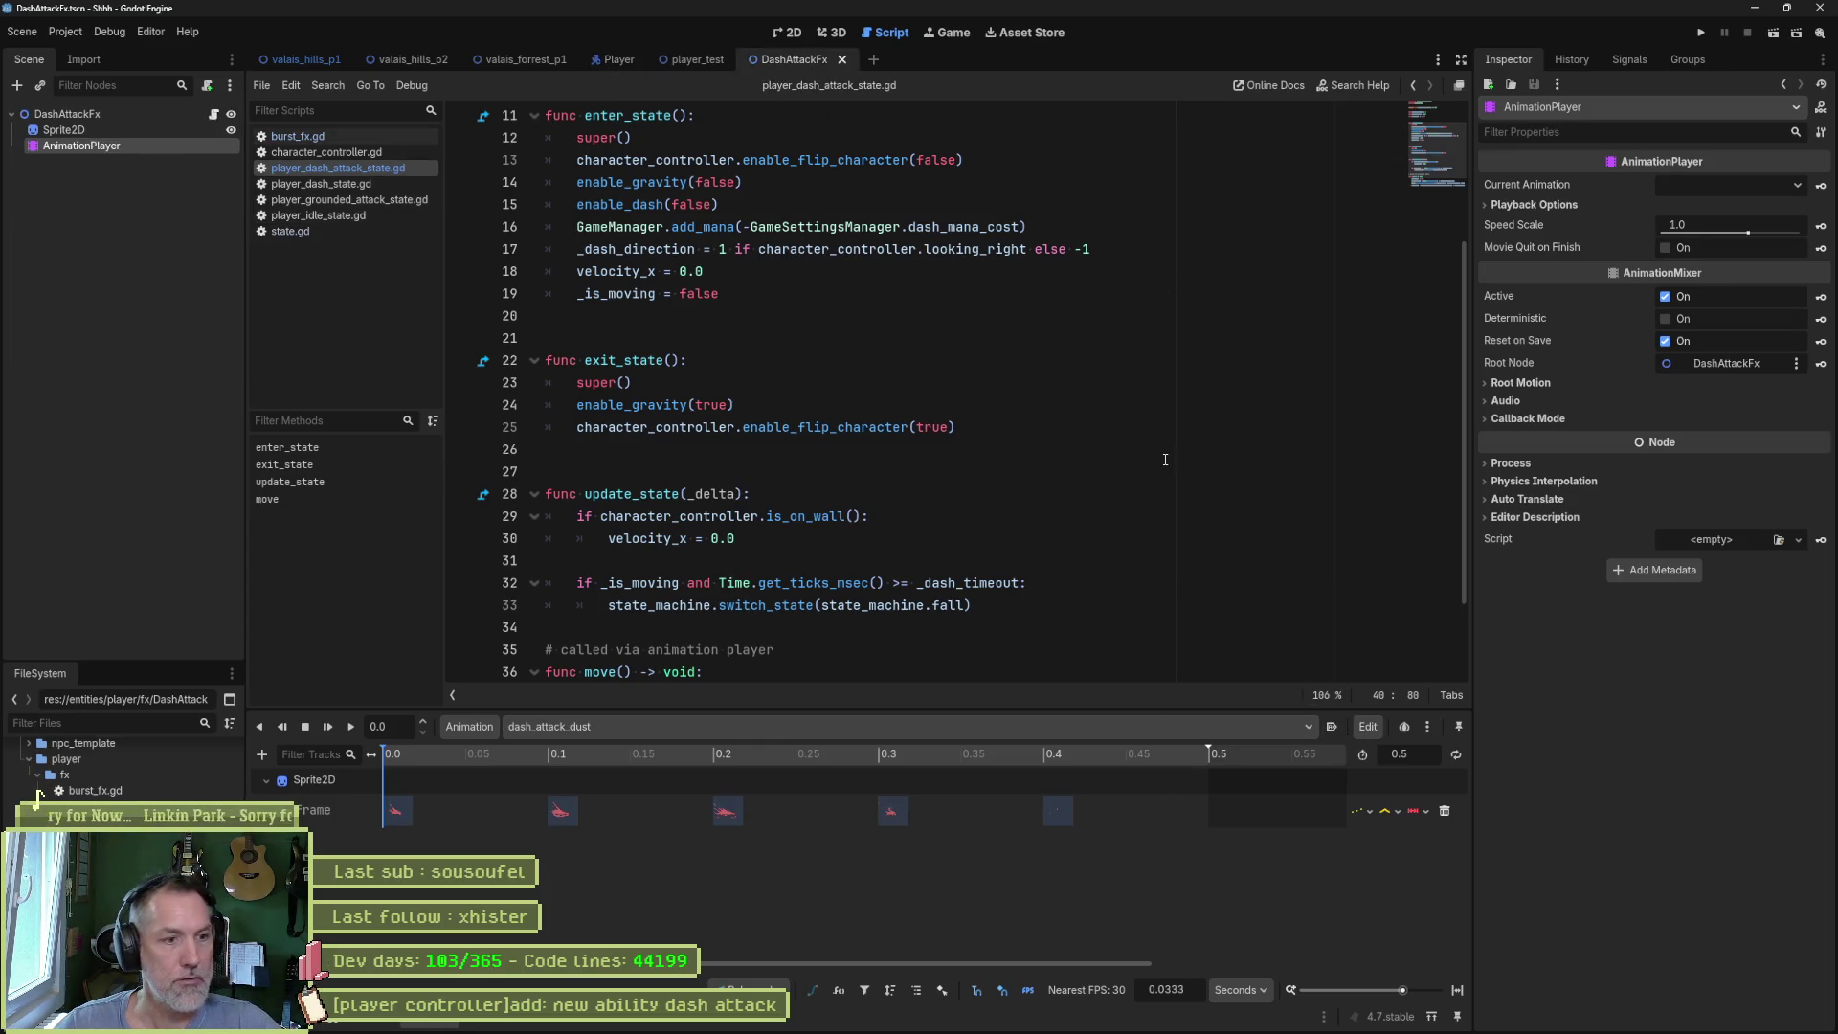
{"action": "left_click", "coordinate": [392, 60]}
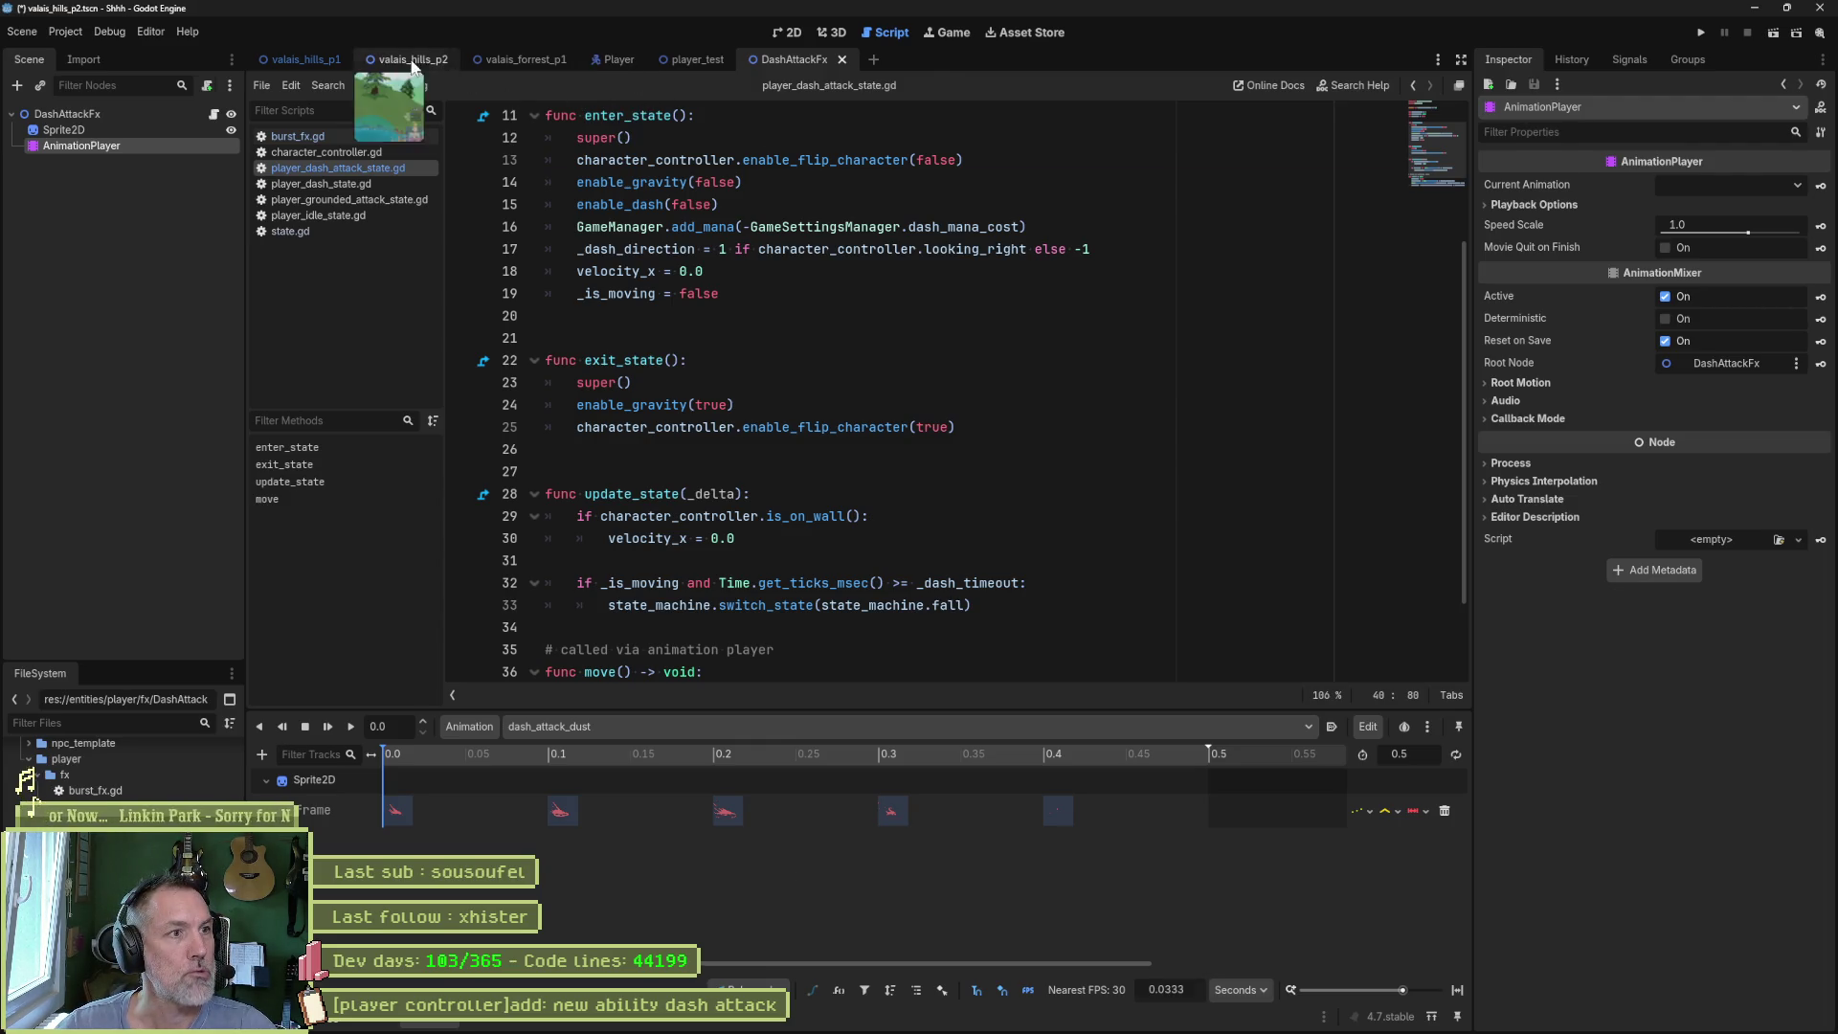
{"action": "key", "text": "F6"}
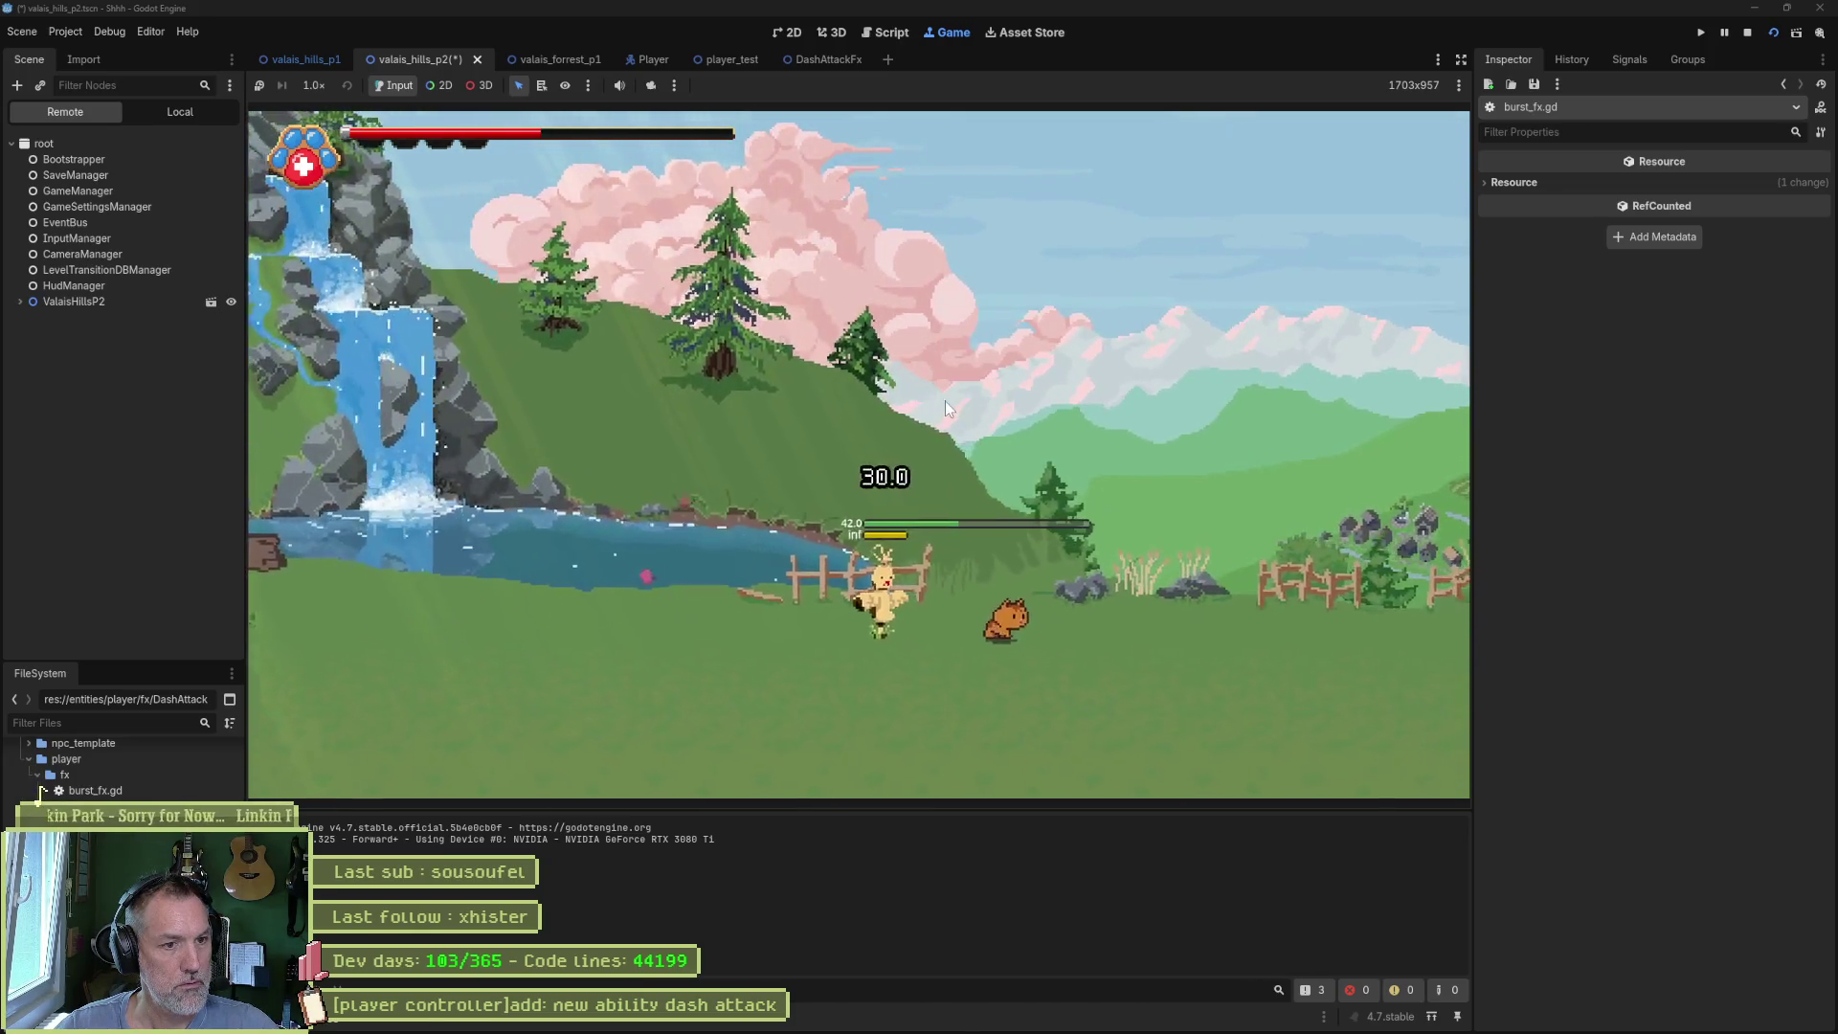
- Stop the test run and clear the line selection in burst_fx.gd
{"action": "key", "text": "F8"}
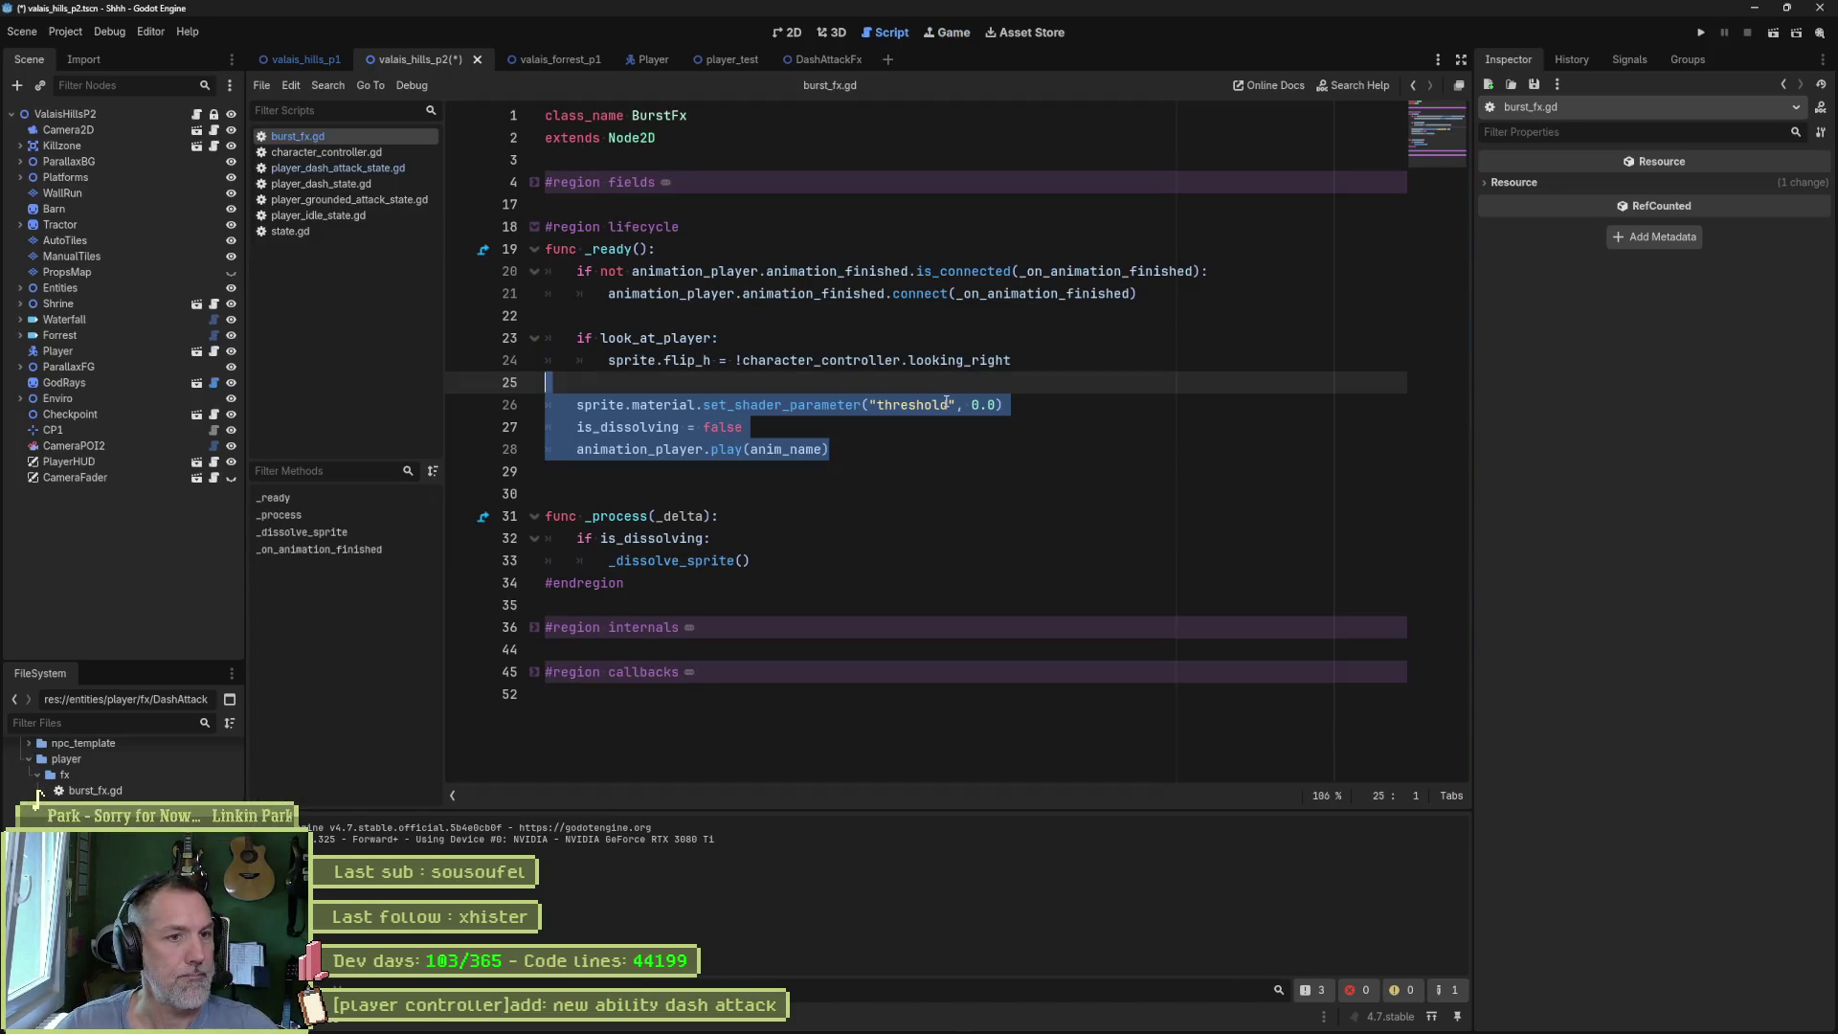
{"action": "left_click", "coordinate": [993, 449]}
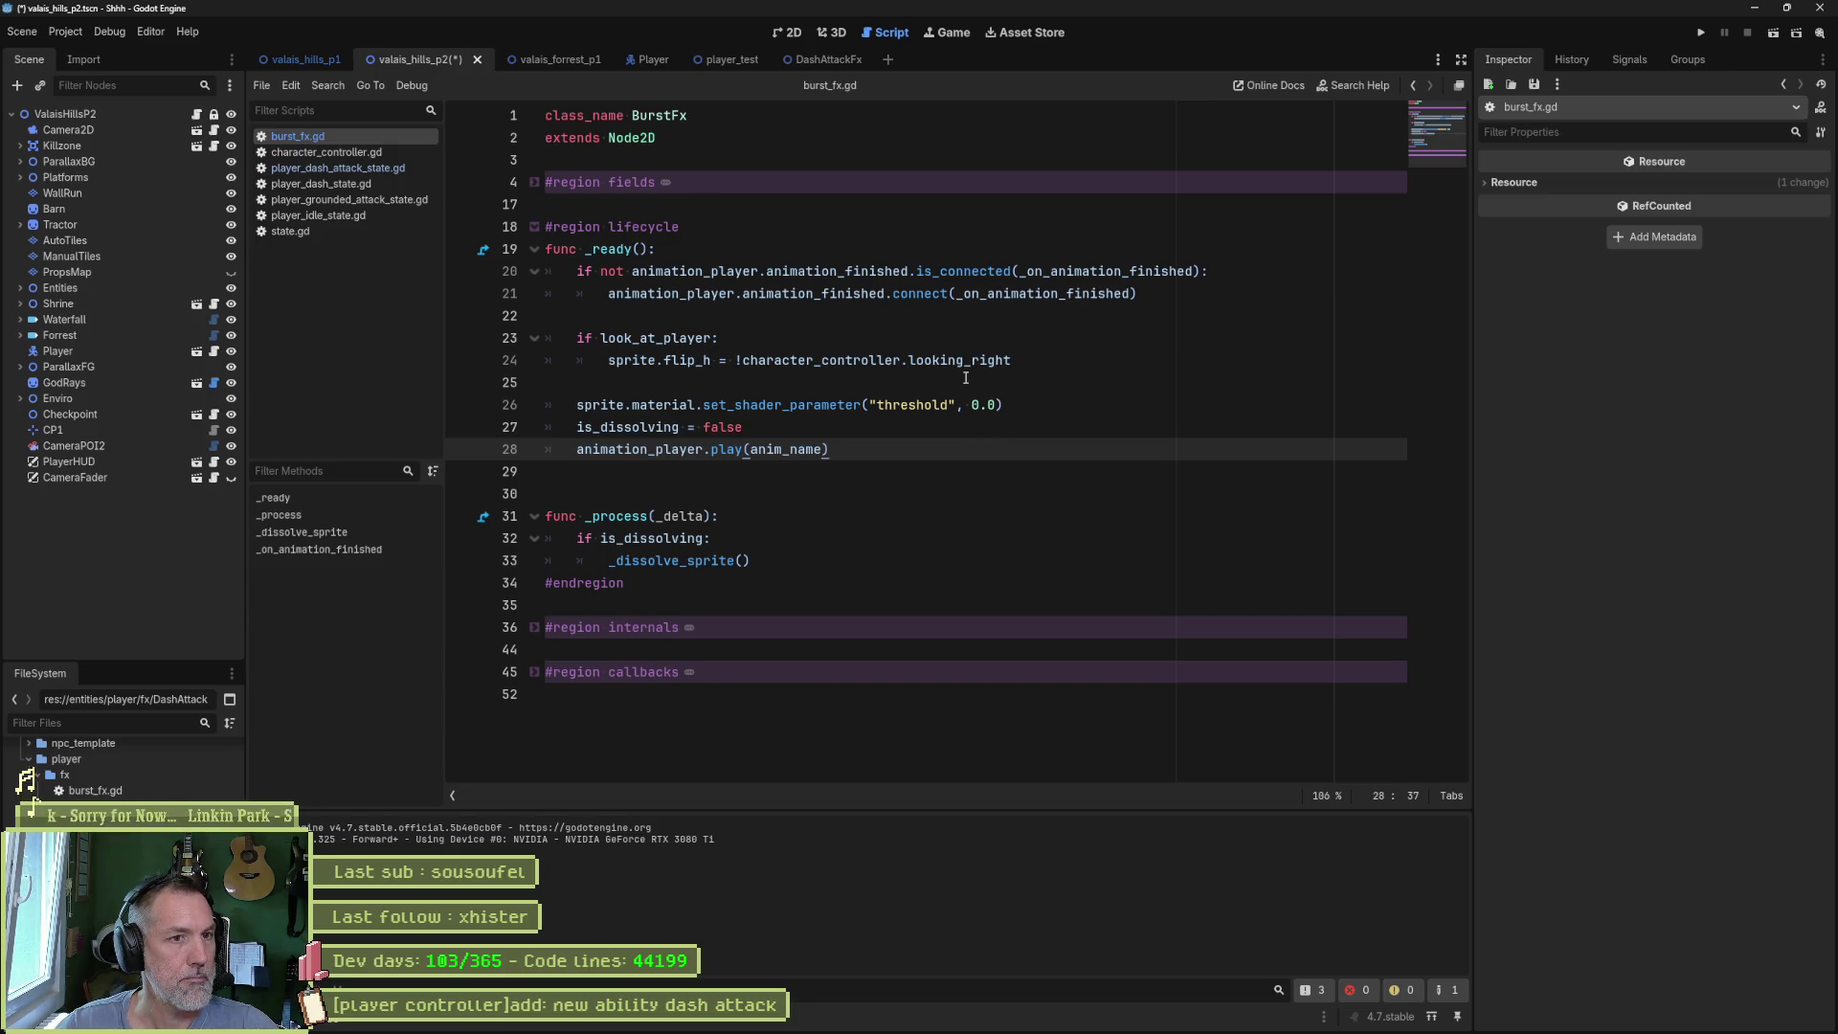
{"action": "mouse_move", "coordinate": [949, 367]}
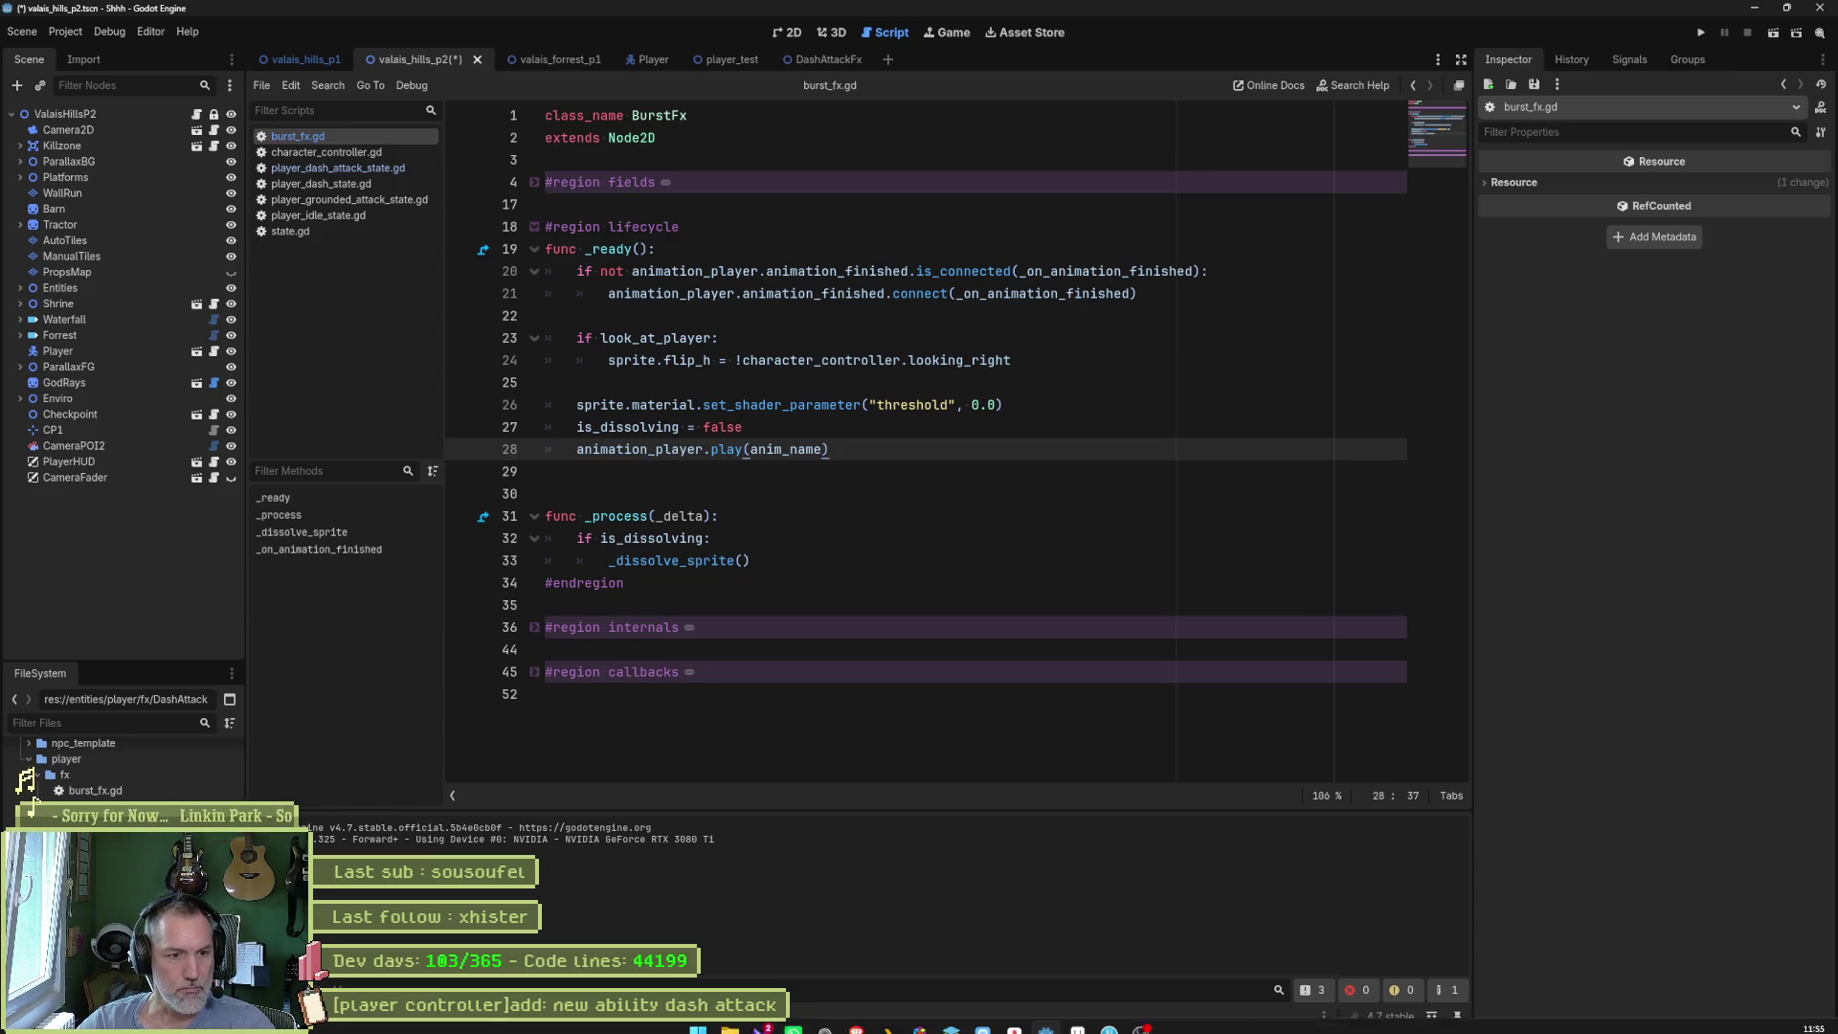
- In cat.aseprite, add frame 86, tag it dash_attack_recovery, then undo that misplaced tag
{"action": "left_click", "coordinate": [1078, 1017]}
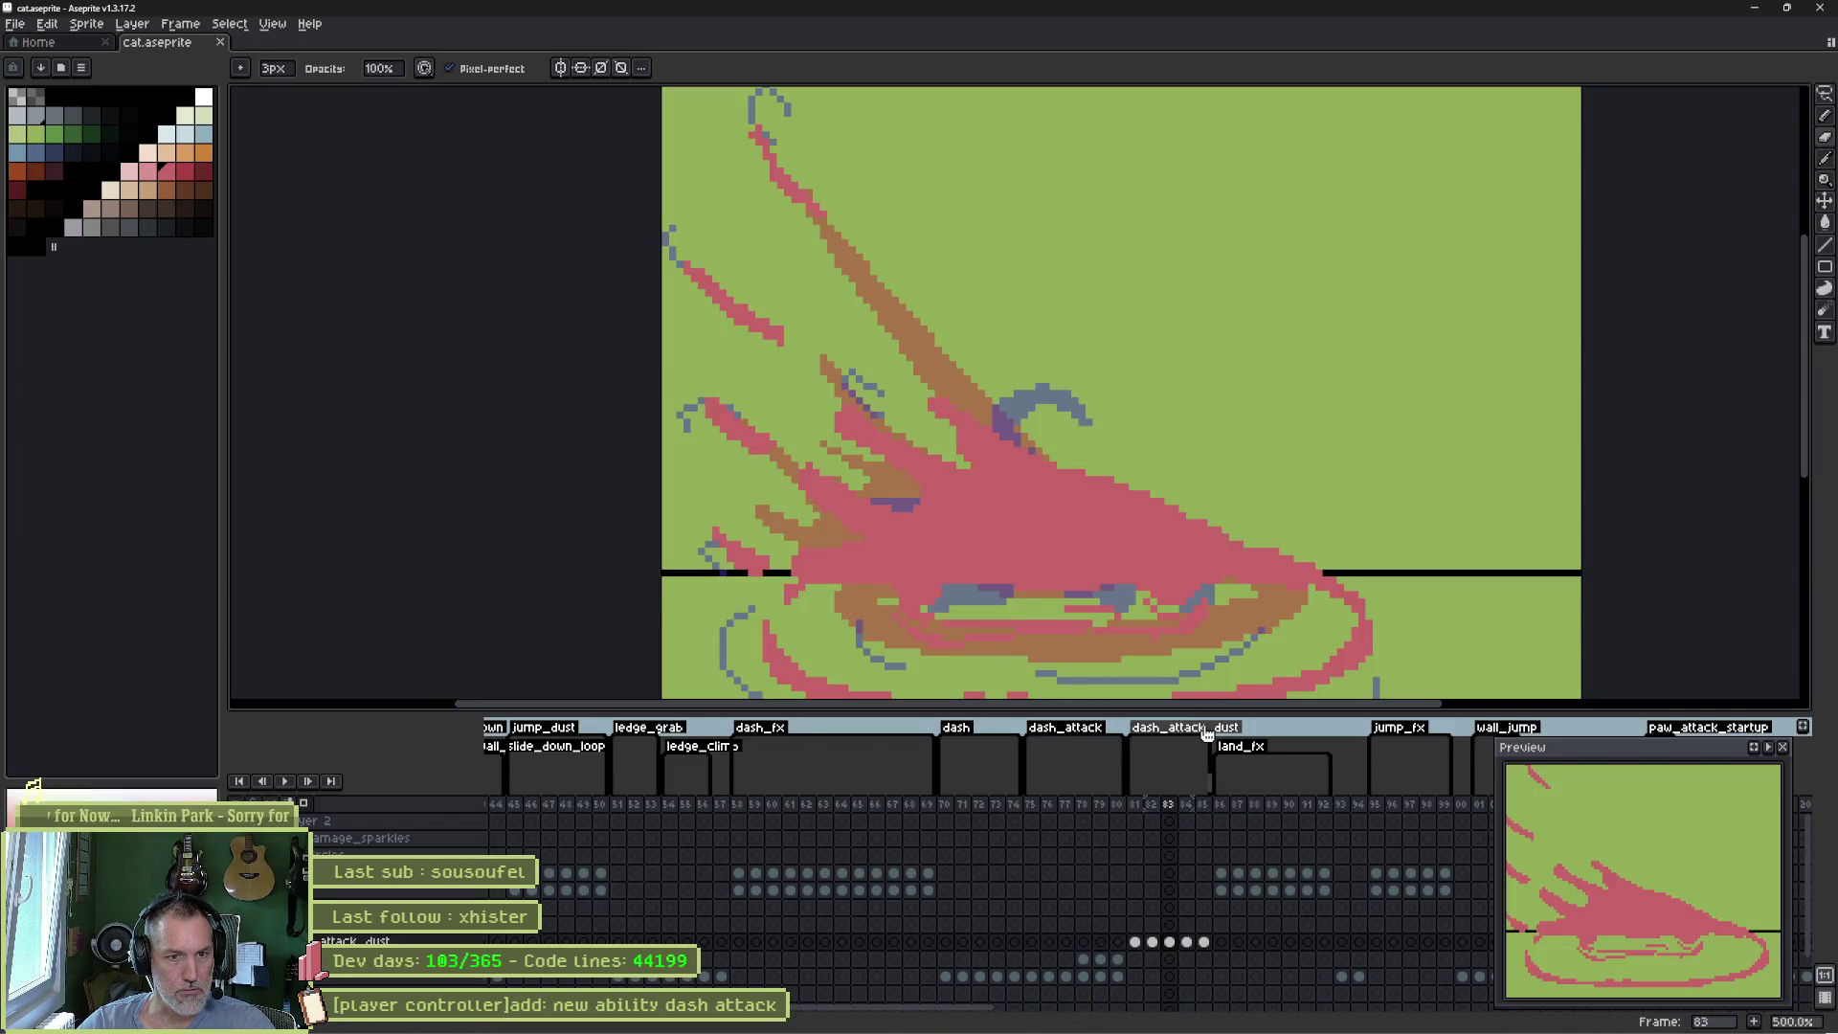
{"action": "left_click", "coordinate": [1206, 806]}
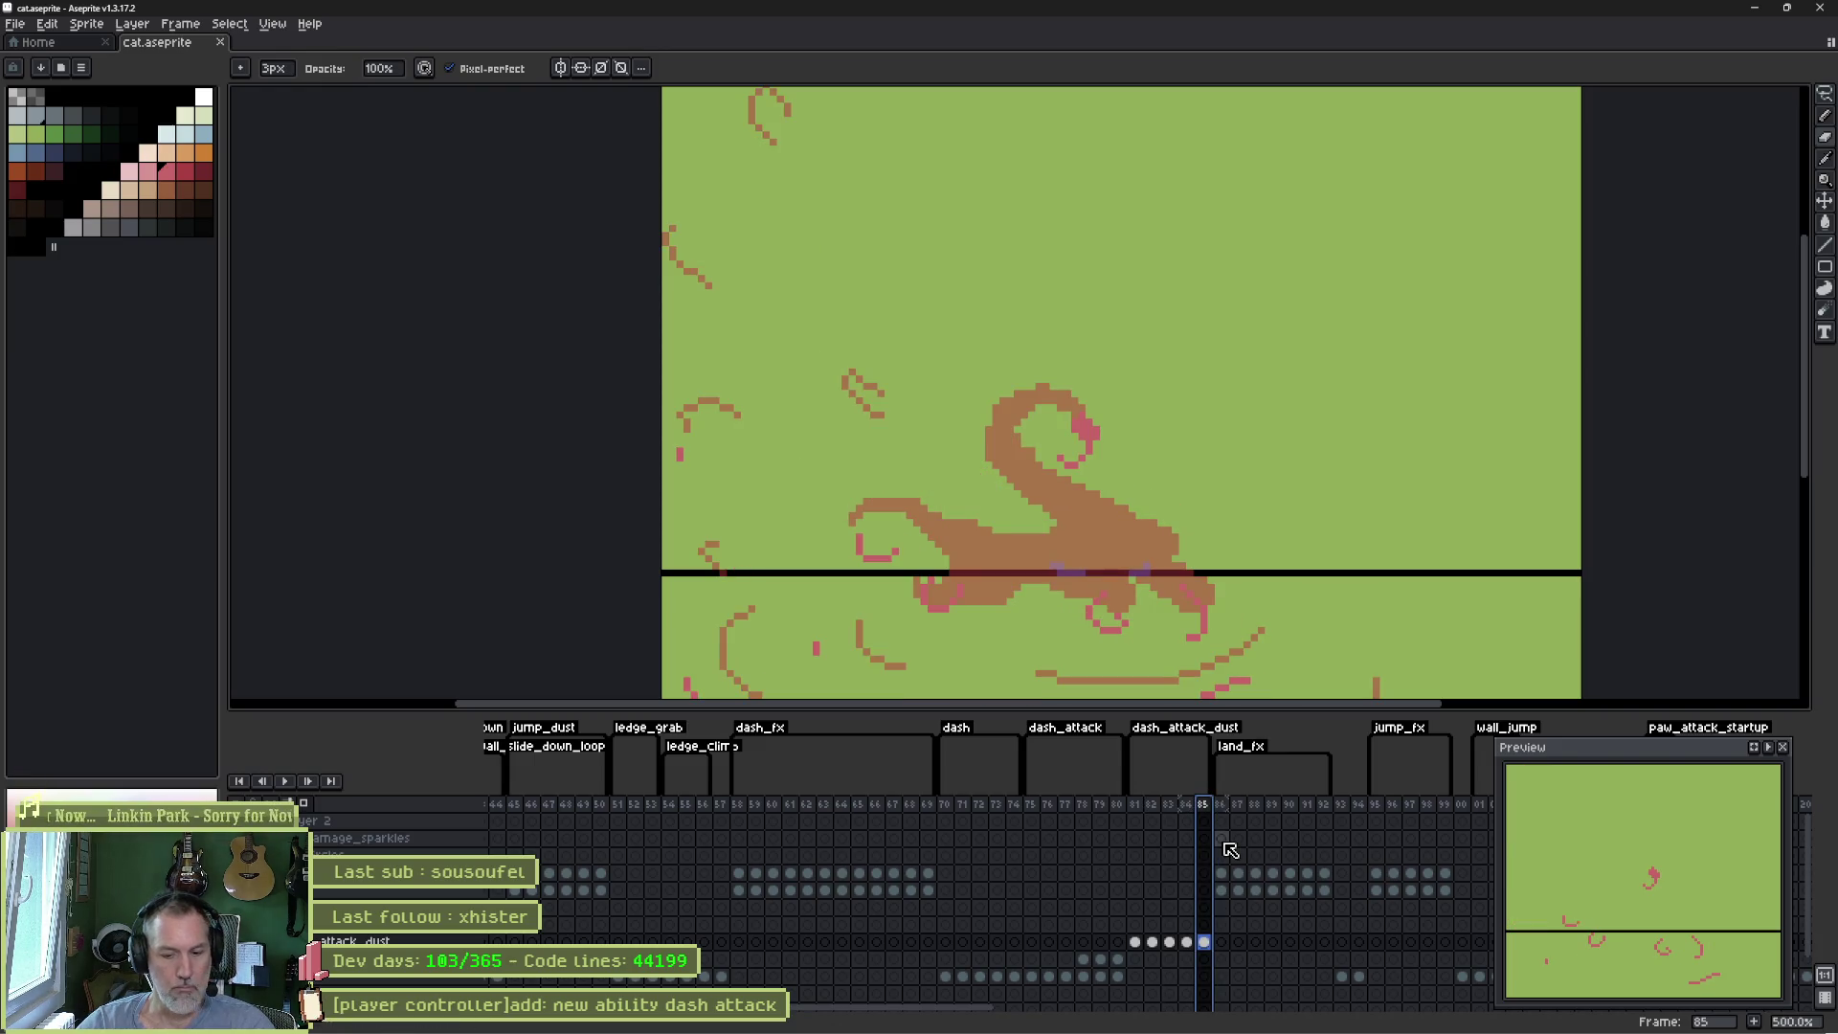
{"action": "key", "text": "alt+n"}
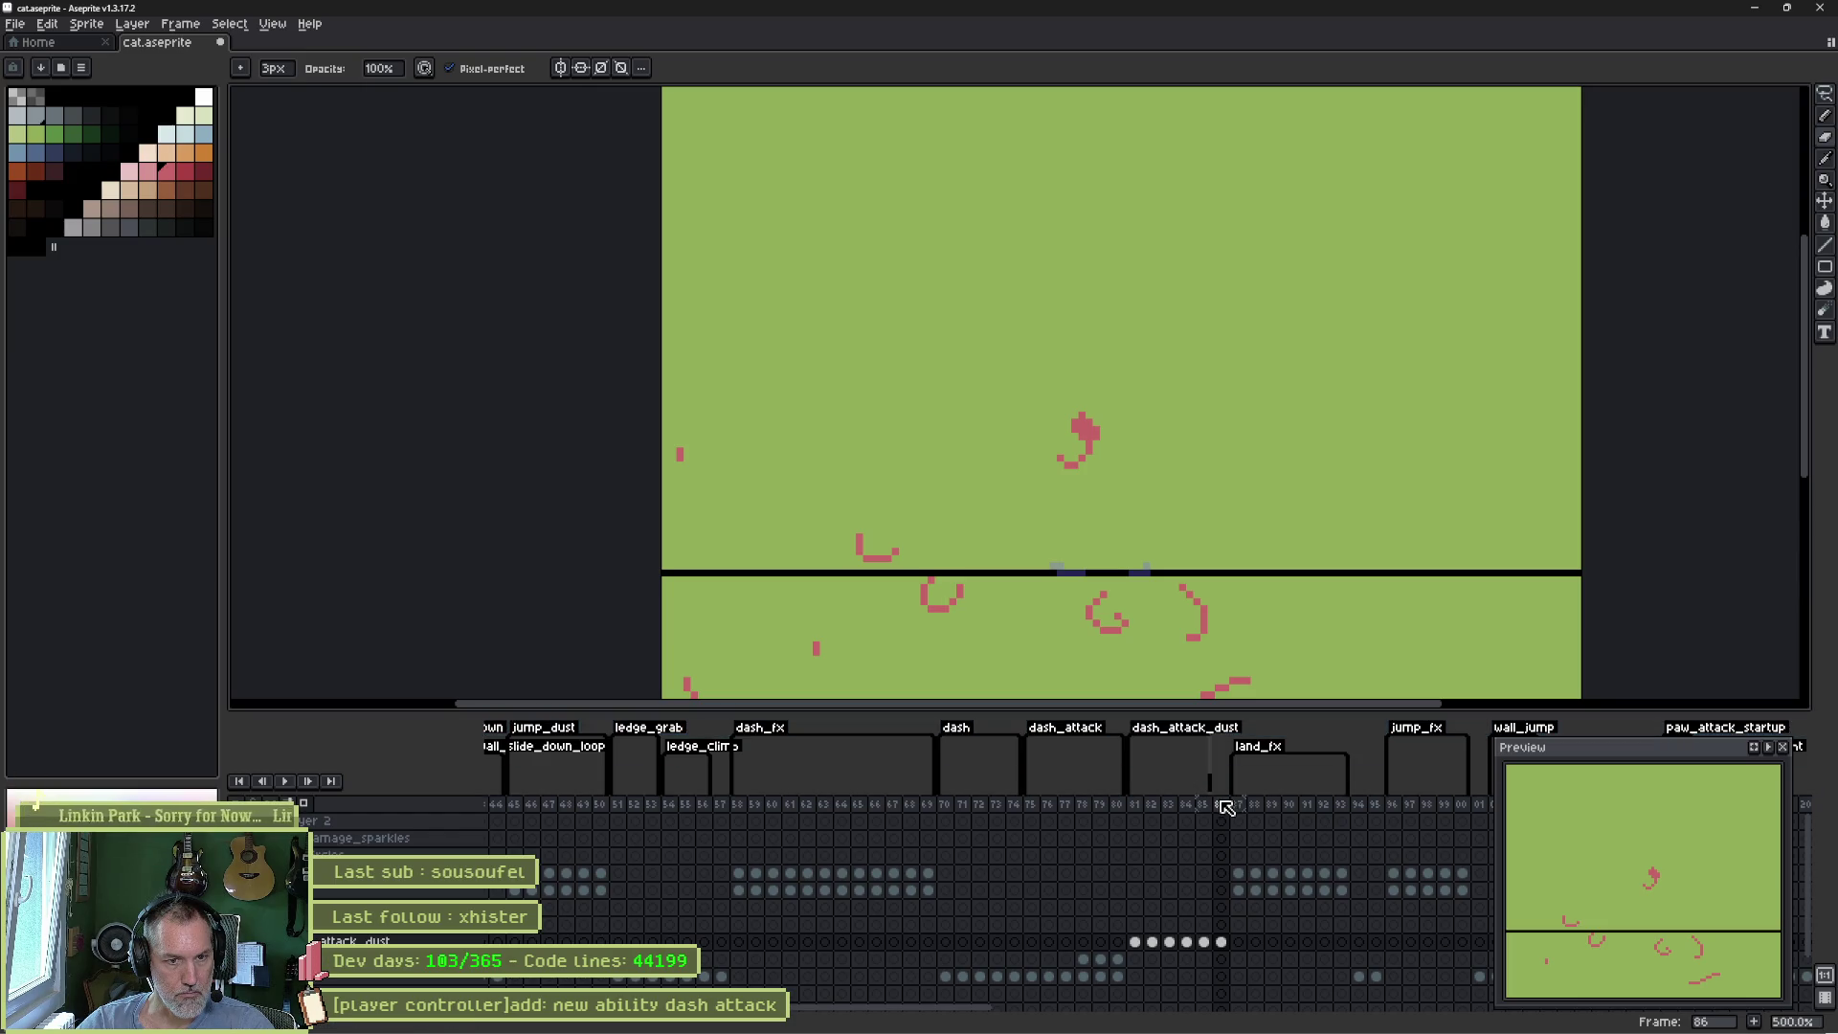
{"action": "right_click", "coordinate": [1226, 807]}
{"action": "left_click", "coordinate": [1257, 869]}
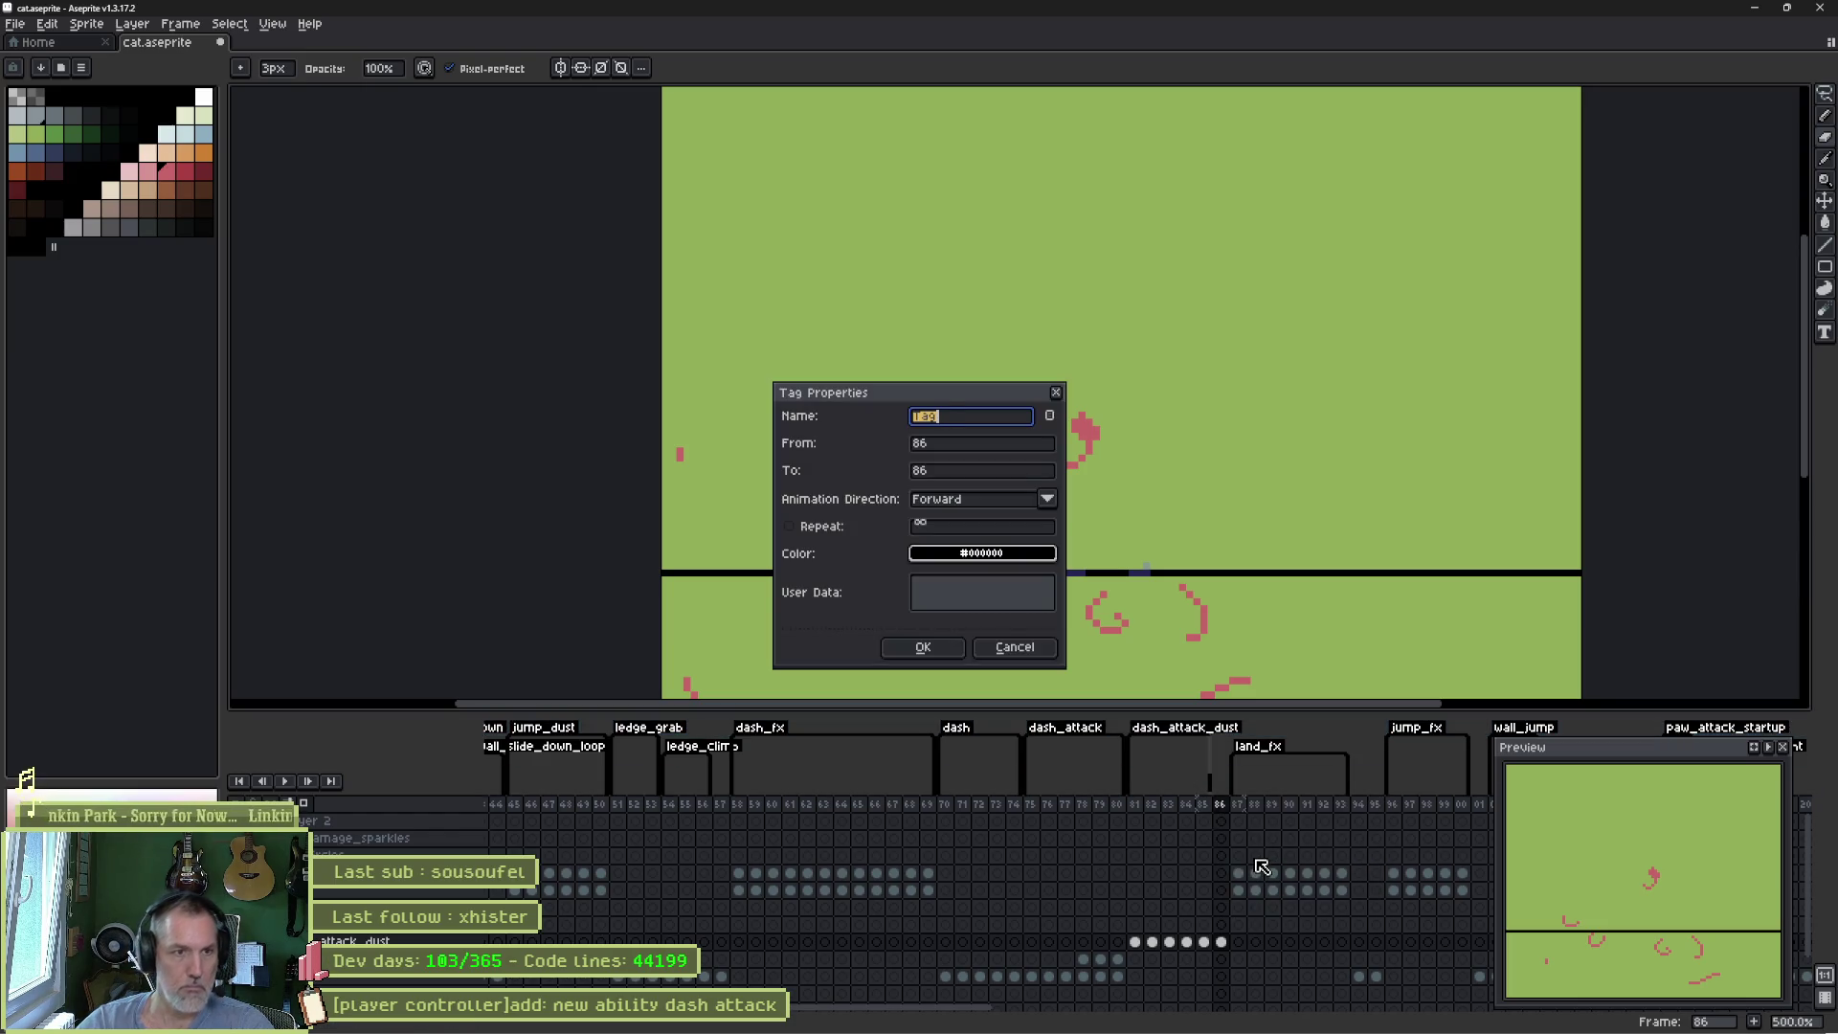
{"action": "type", "text": "dash_attac"}
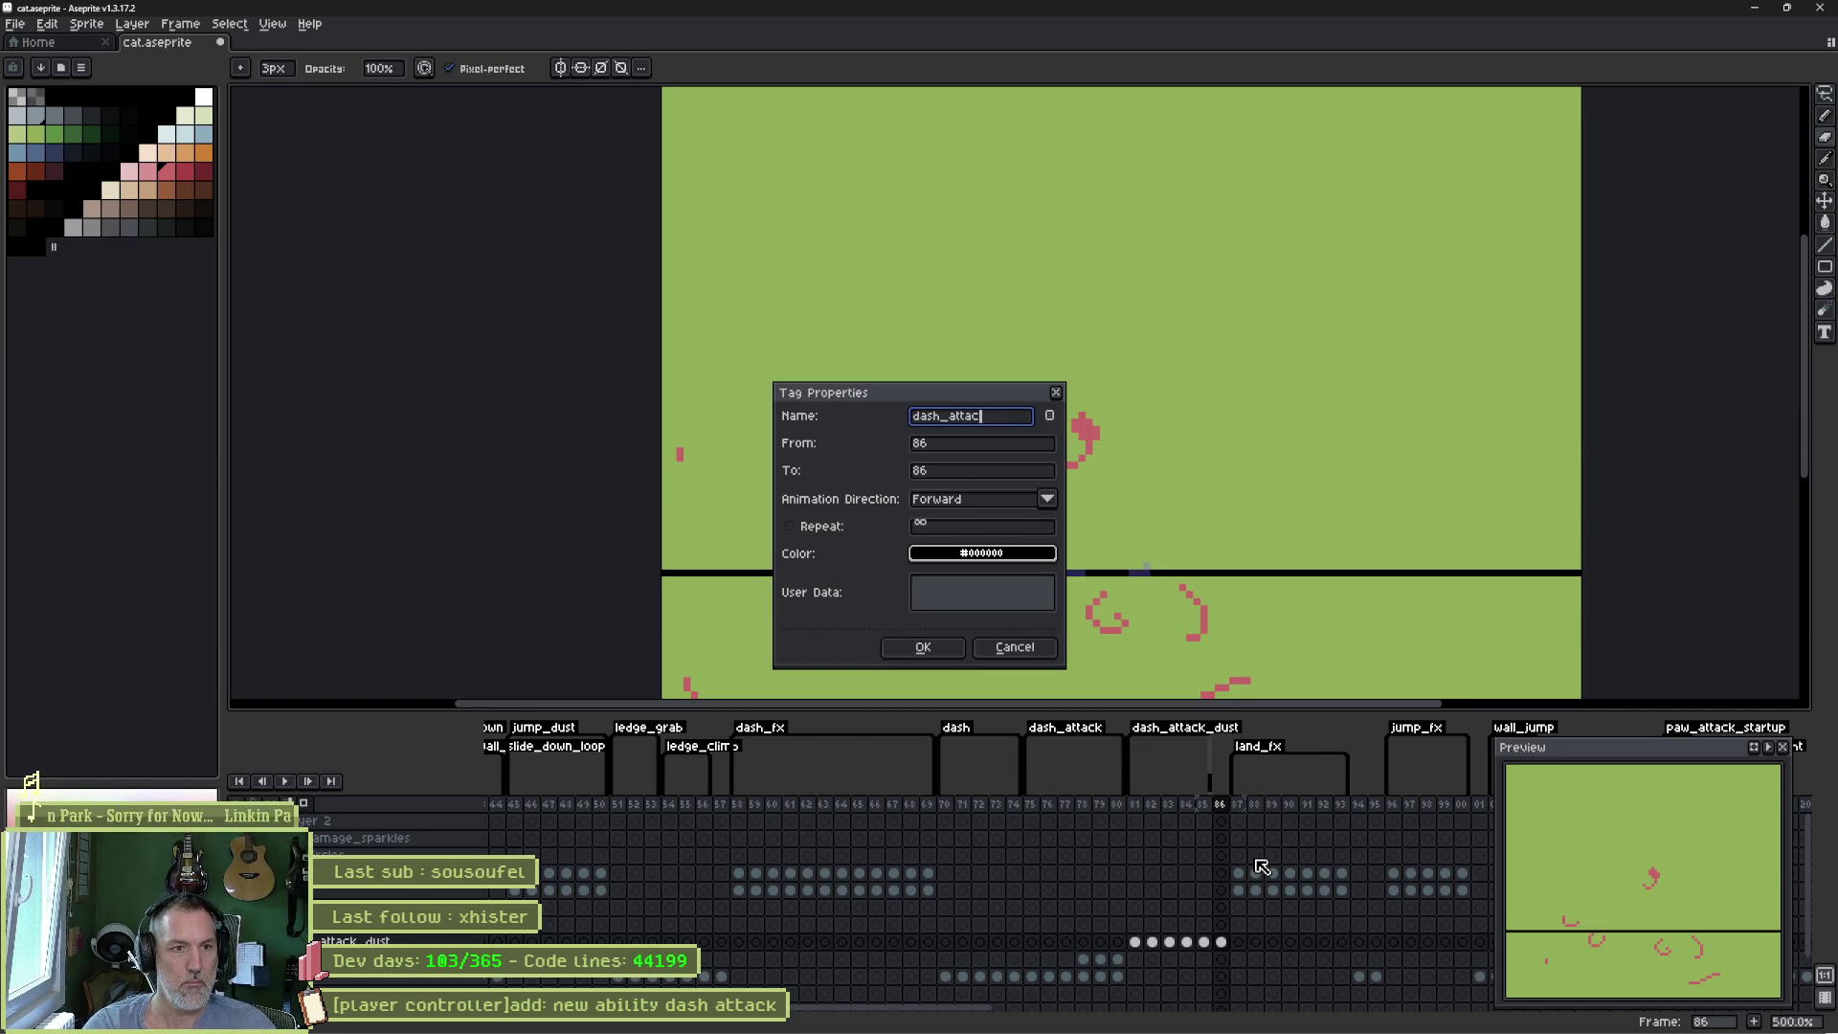
{"action": "type", "text": "k_recovery"}
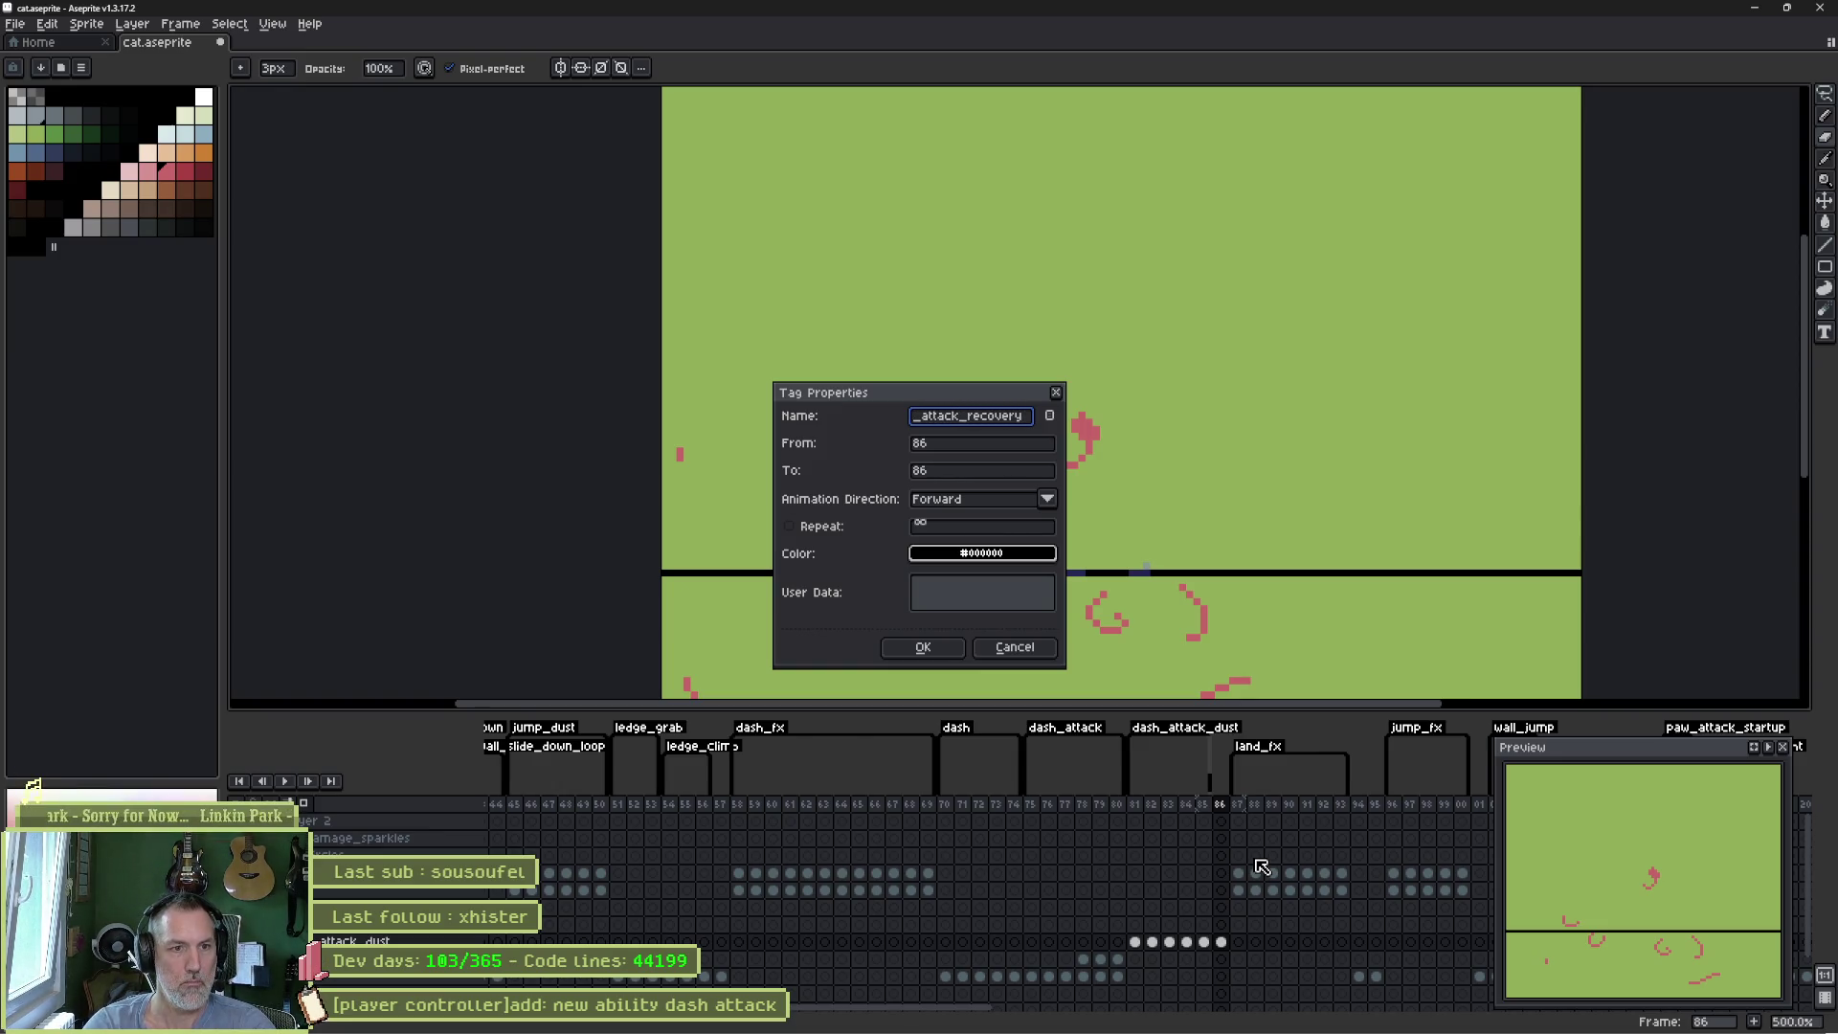
{"action": "key", "text": "Return"}
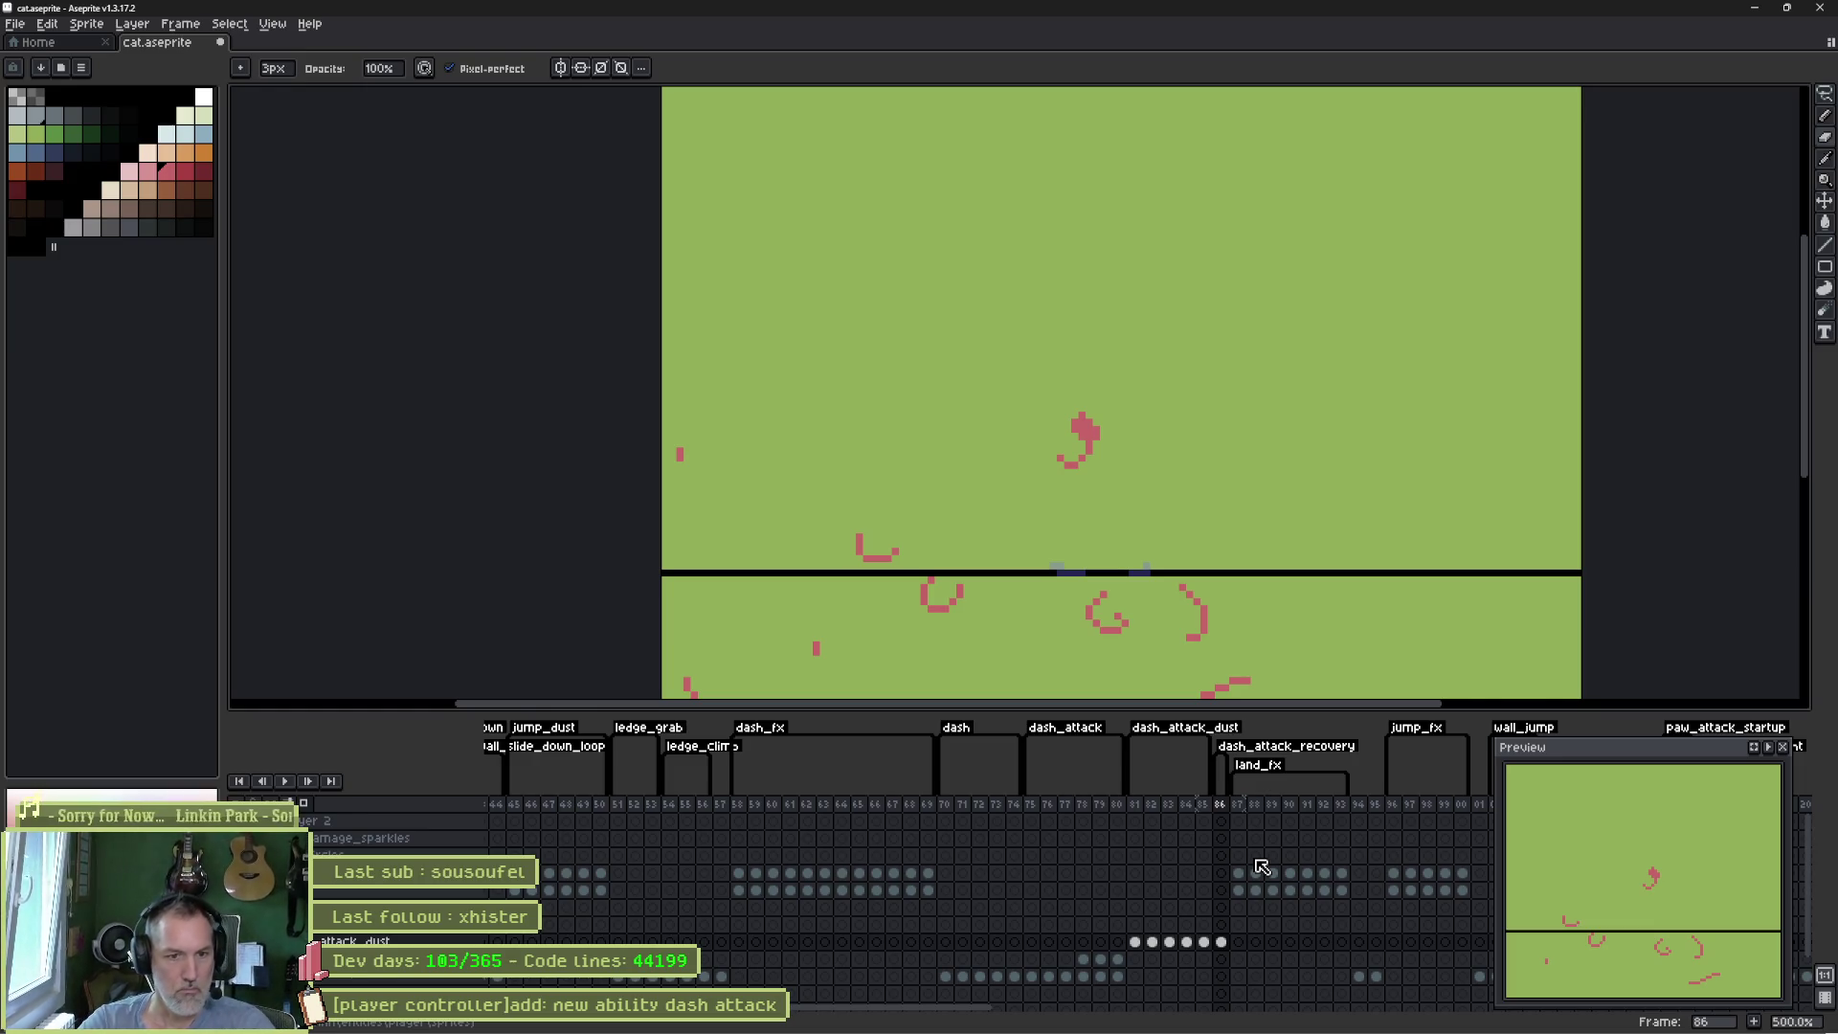
{"action": "left_click", "coordinate": [1221, 804]}
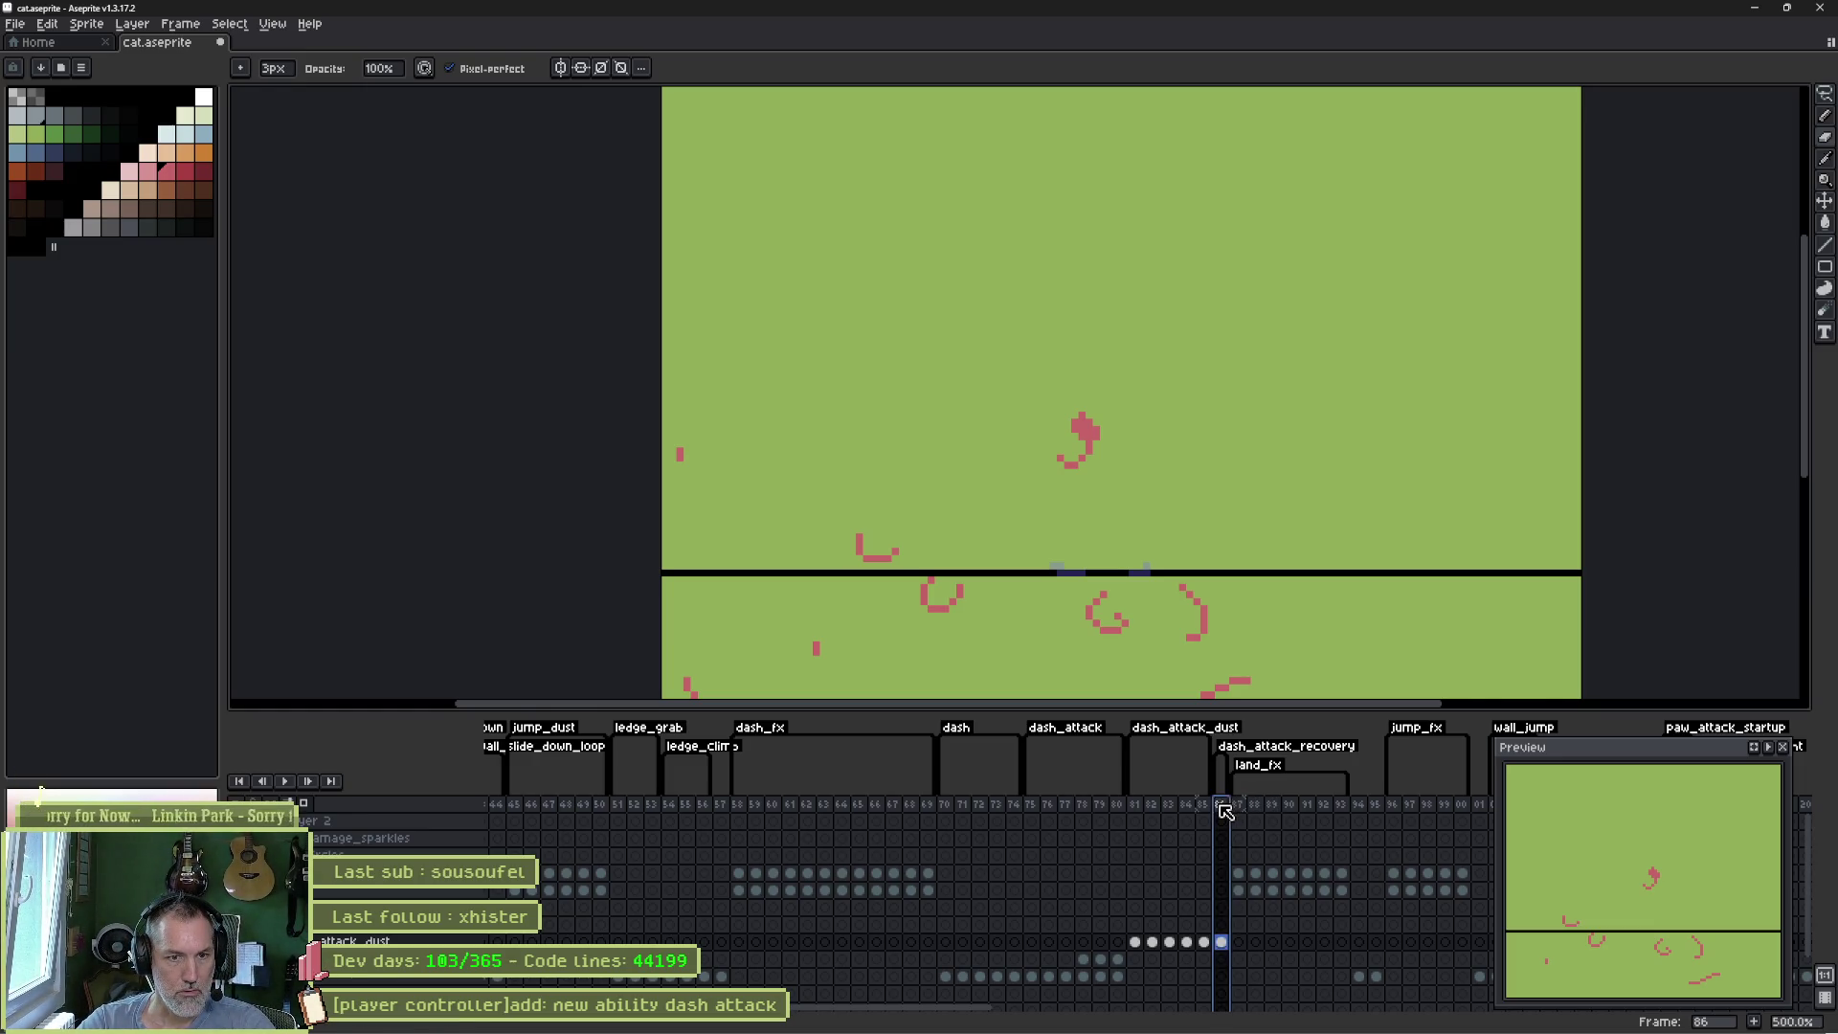
{"action": "key", "text": "ctrl+z"}
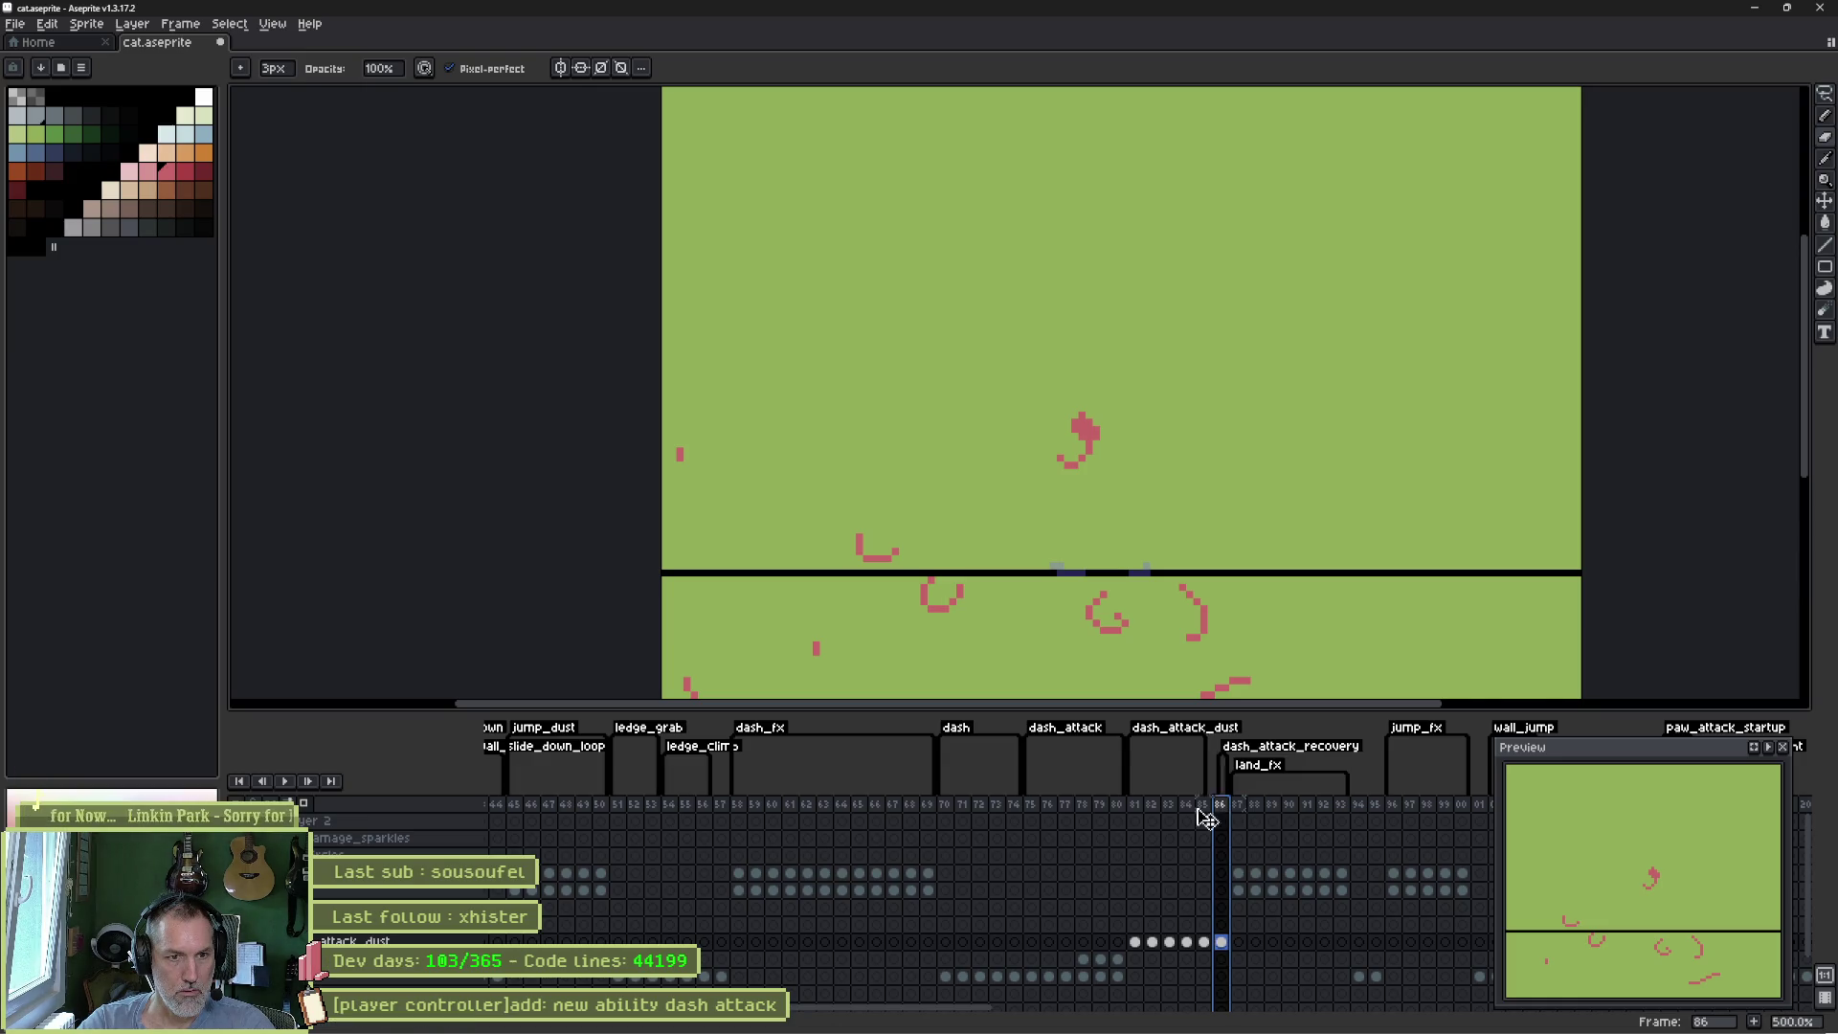
- Create a dash_attack_recovery tag on frame 81, right after the dash_attack tag
{"action": "left_click", "coordinate": [1135, 806]}
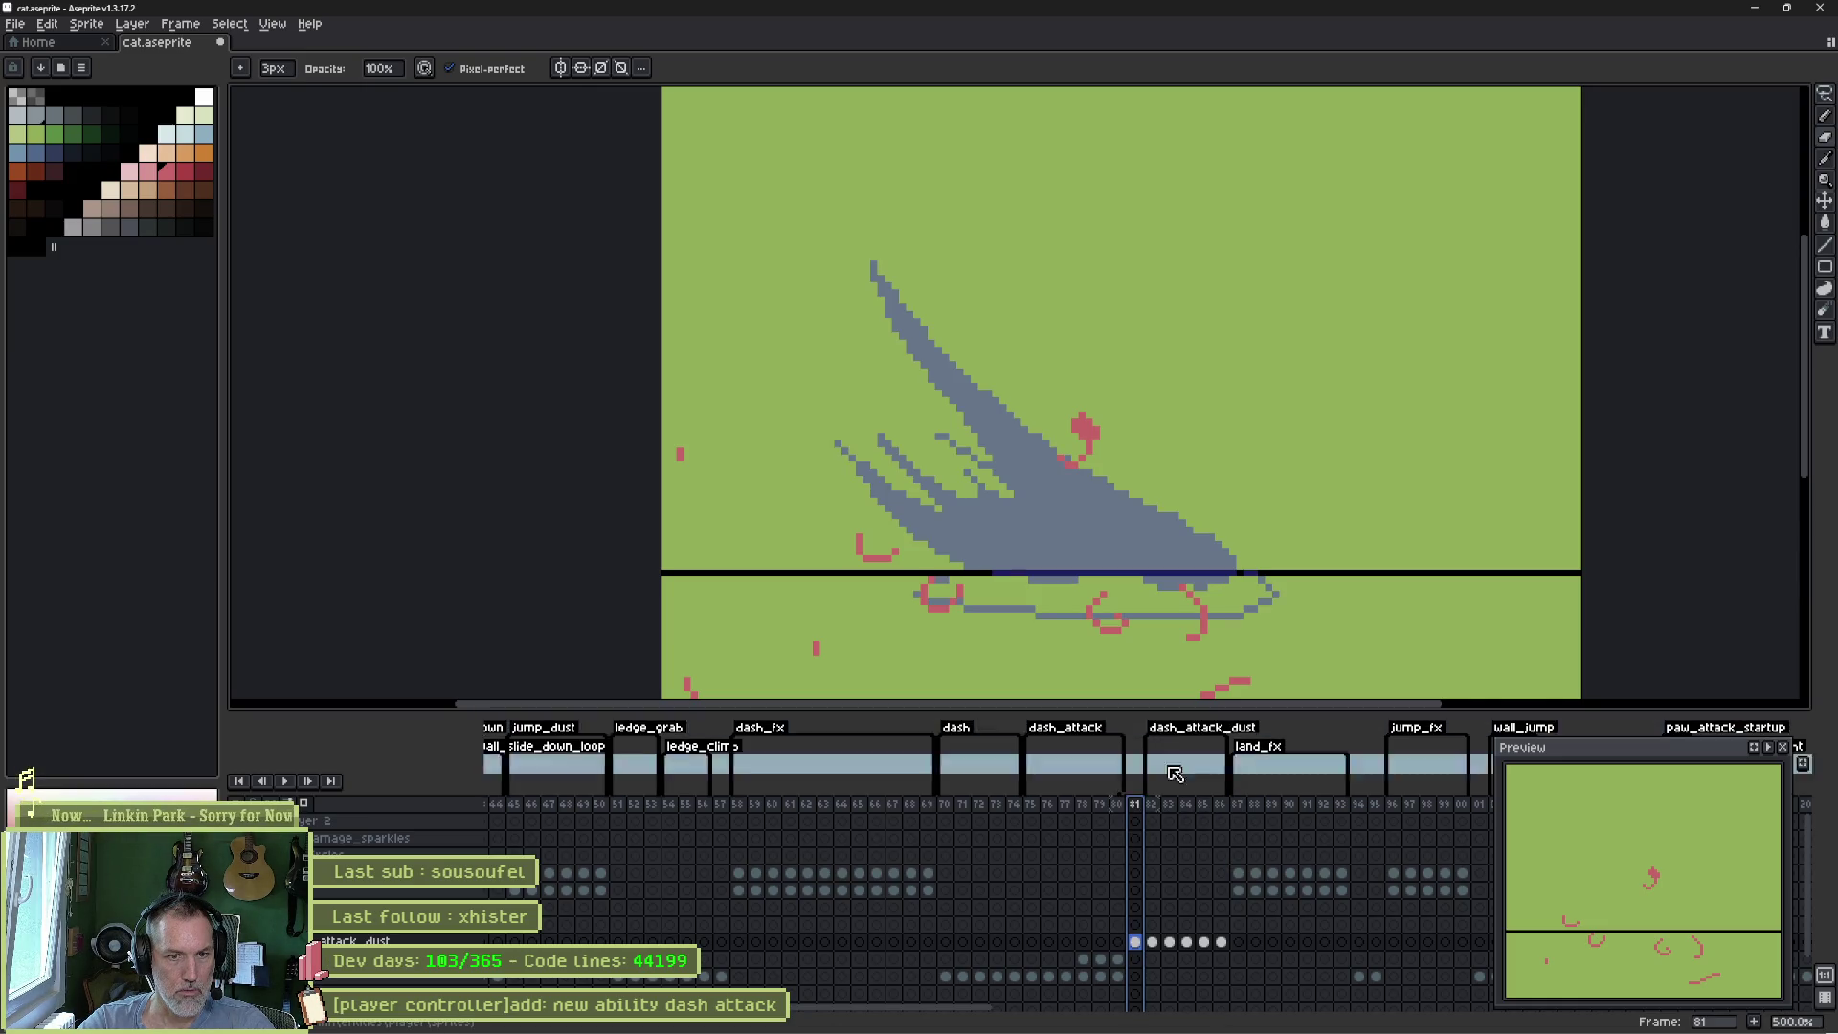
{"action": "right_click", "coordinate": [1137, 804]}
{"action": "left_click", "coordinate": [1196, 881]}
{"action": "type", "text": "dash_attack"}
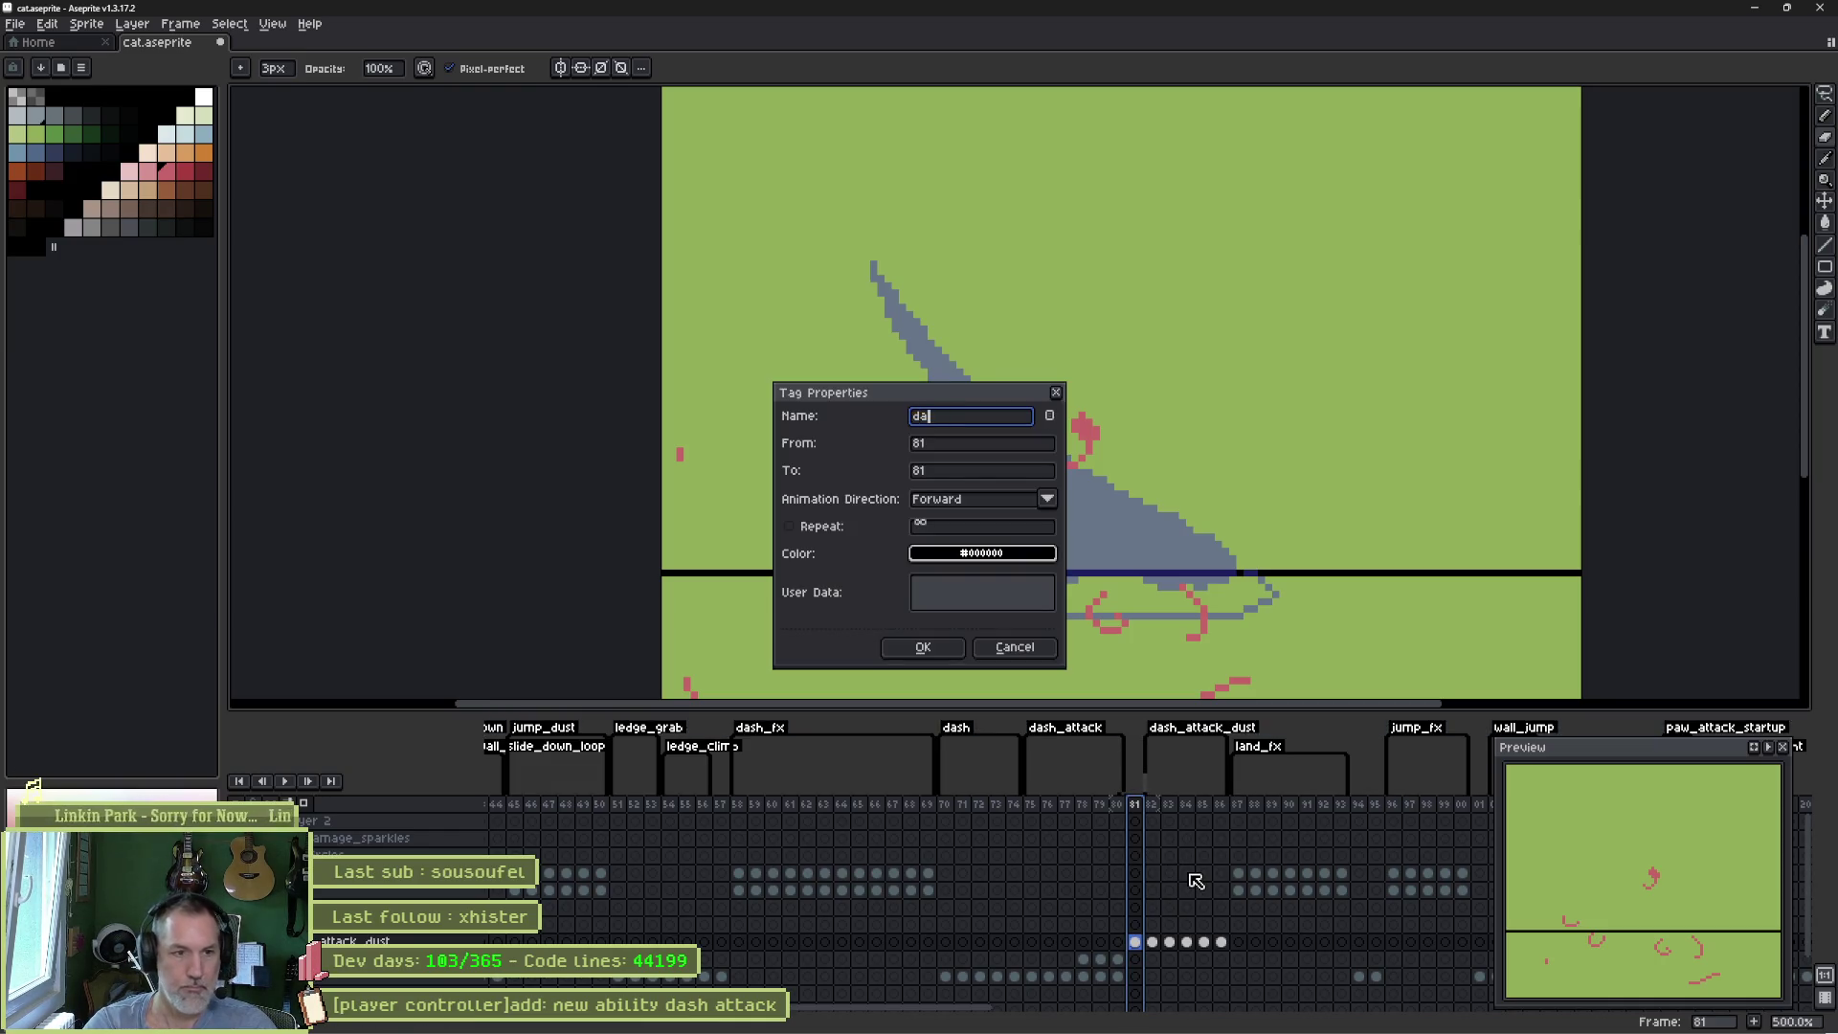
{"action": "type", "text": "_recovery"}
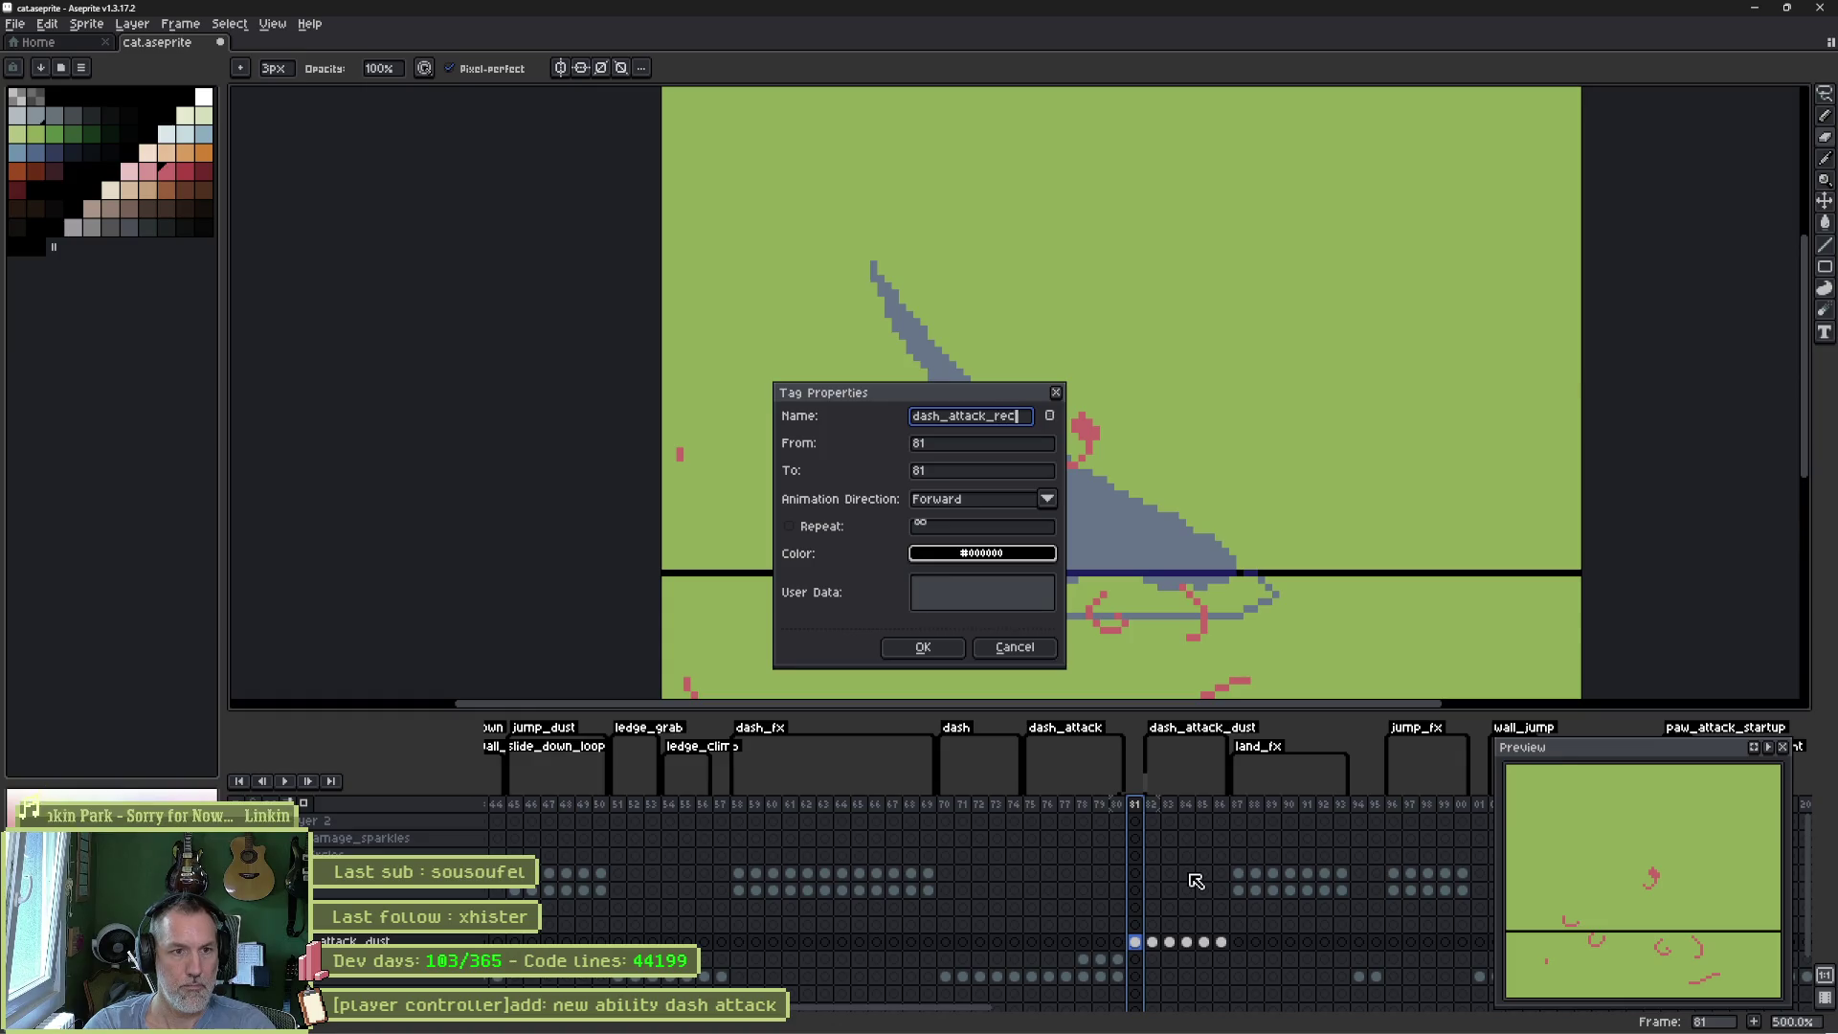
{"action": "key", "text": "Return"}
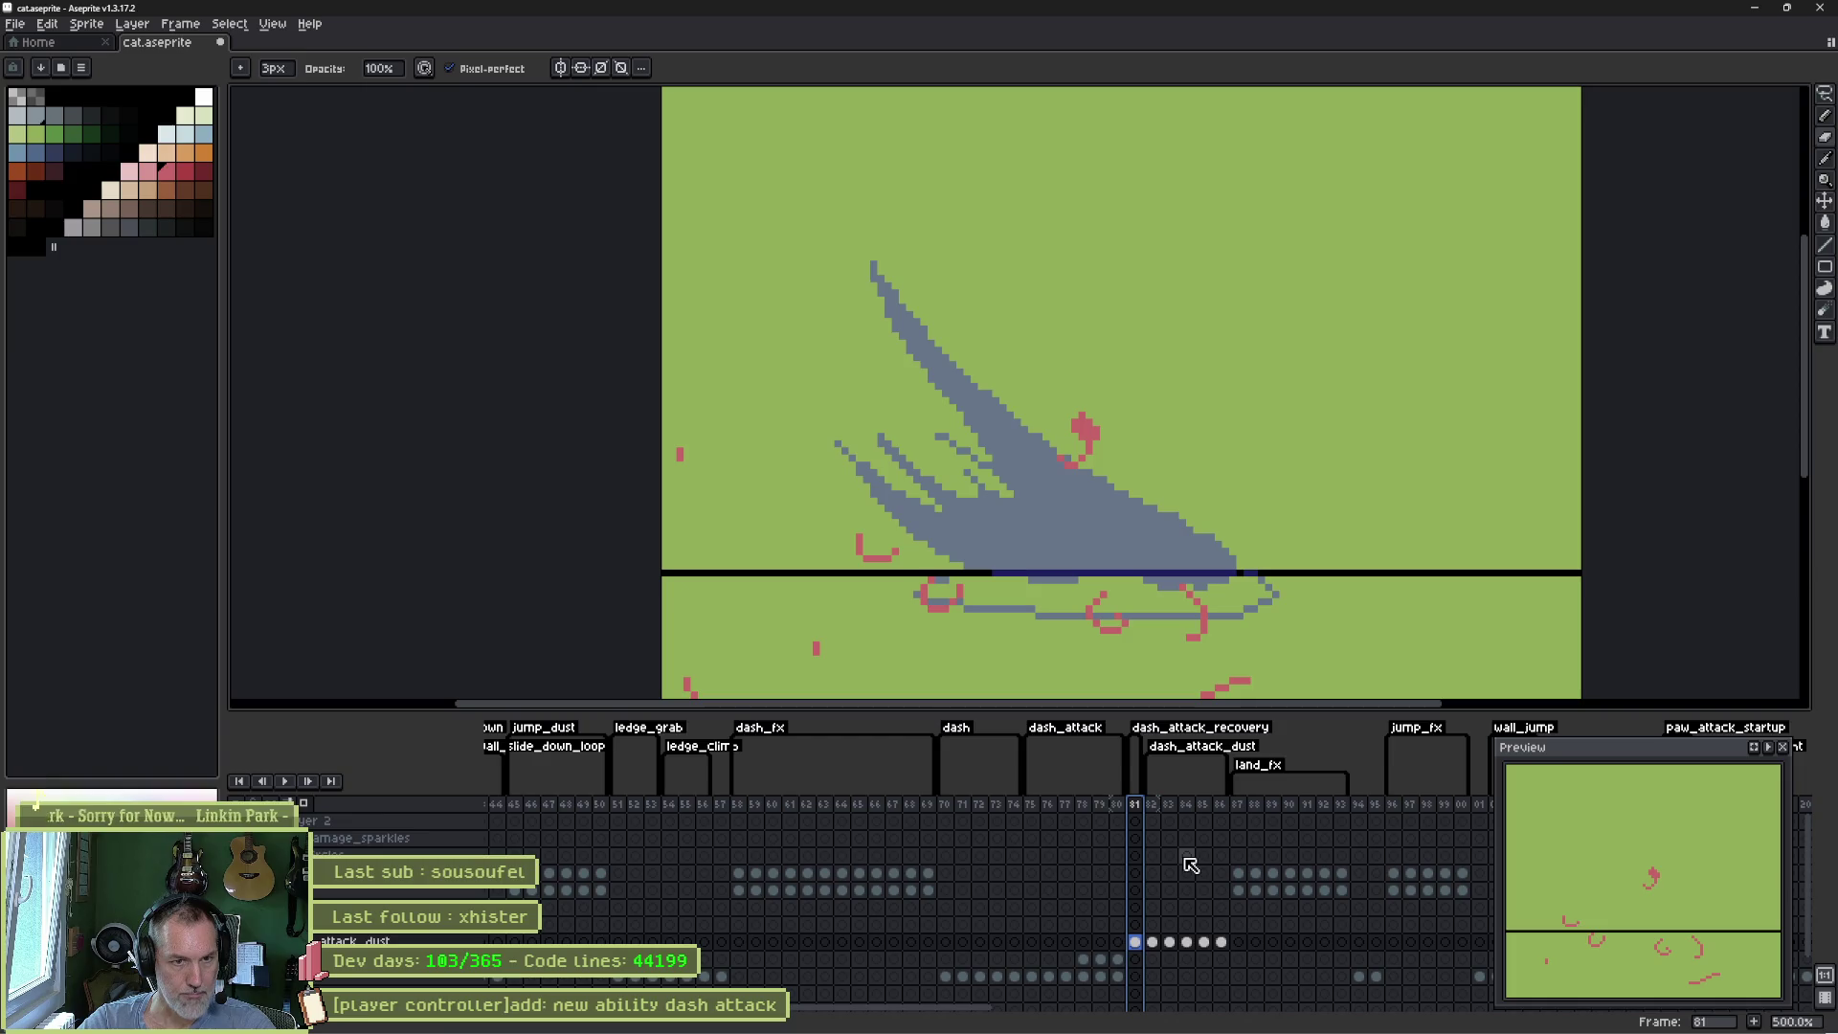
- Review and play back dash frames 67–81, then select the frame 81 dust cel
{"action": "left_click", "coordinate": [1118, 976]}
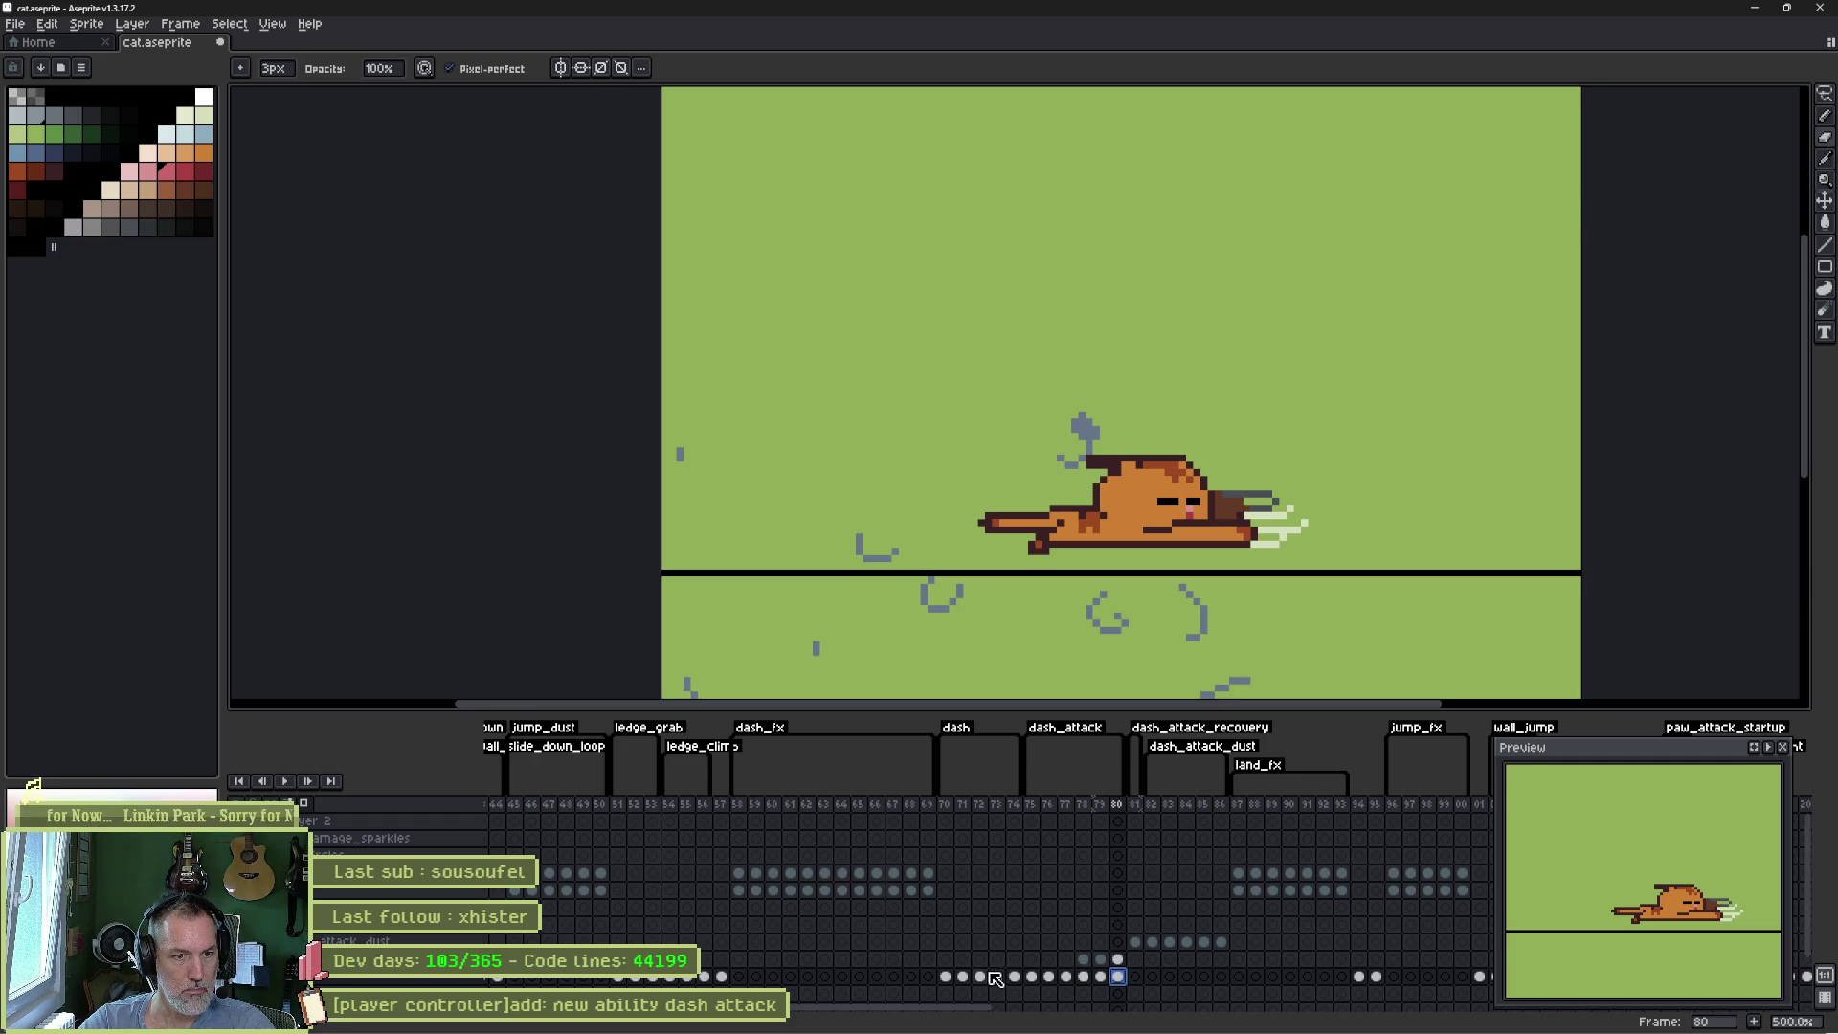
{"action": "left_click_drag", "start_coordinate": [1100, 976], "coordinate": [956, 986]}
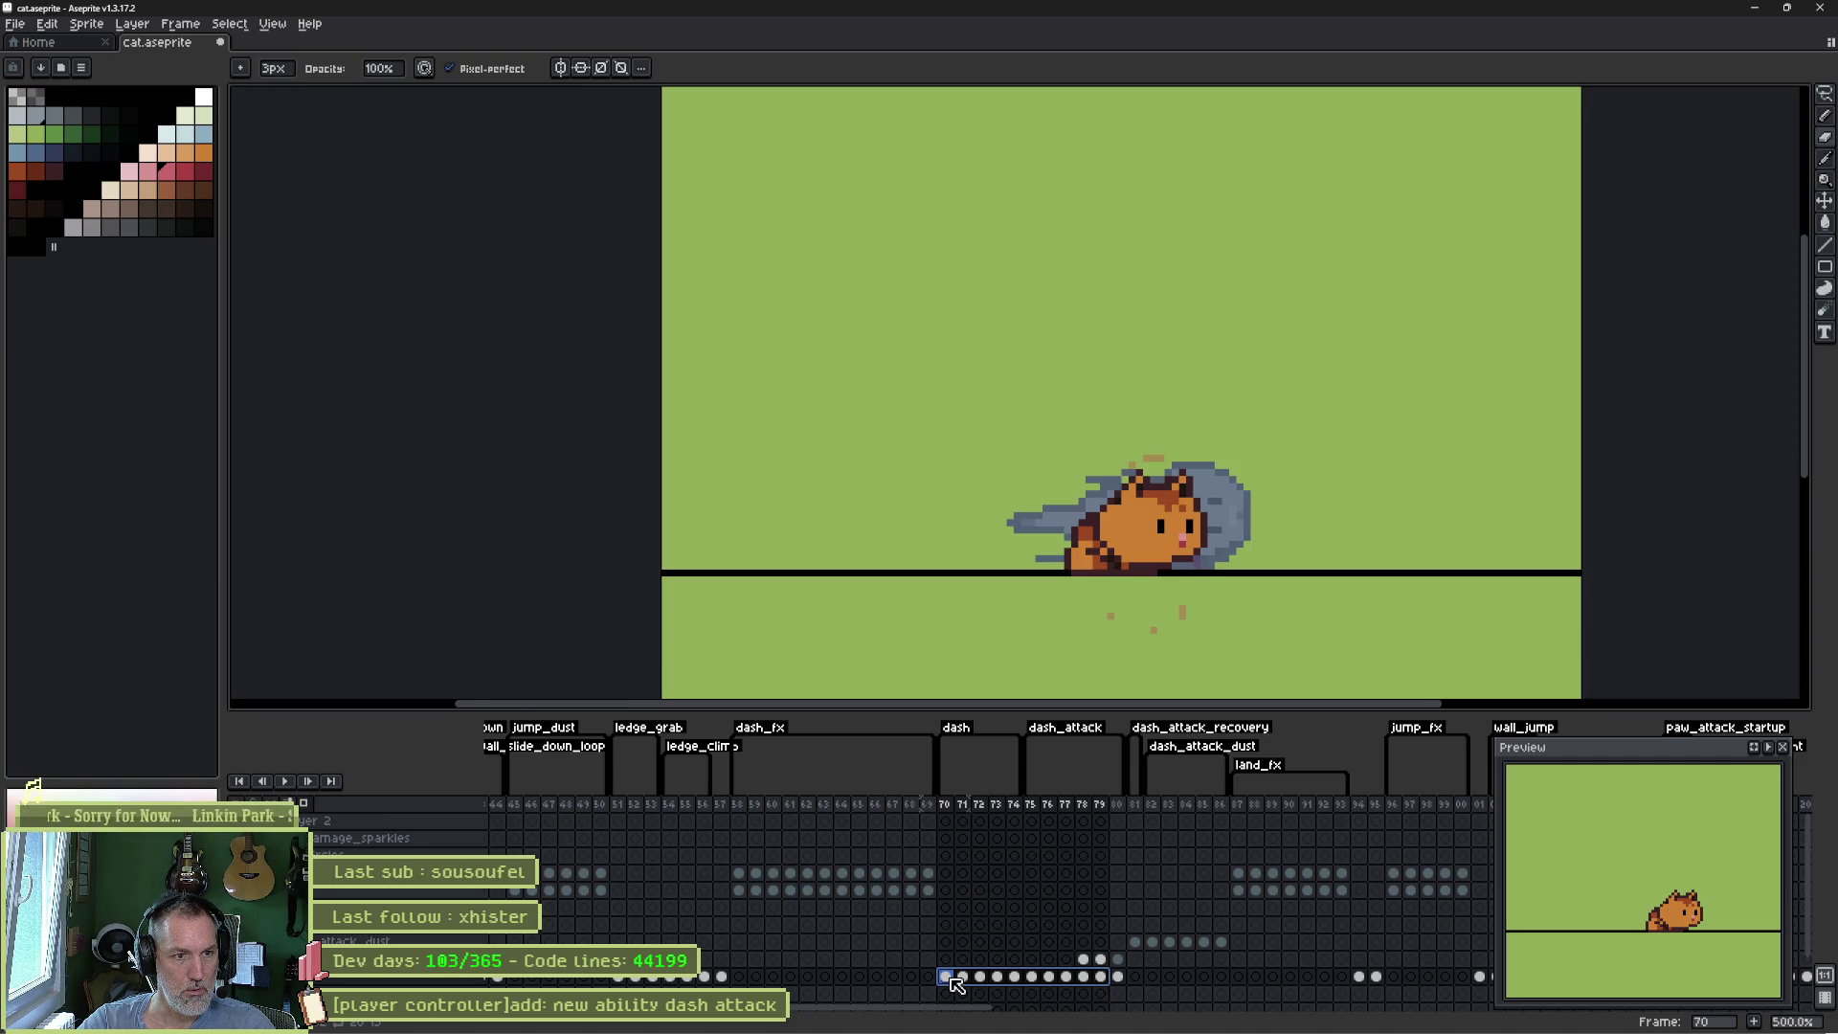
{"action": "left_click", "coordinate": [952, 978]}
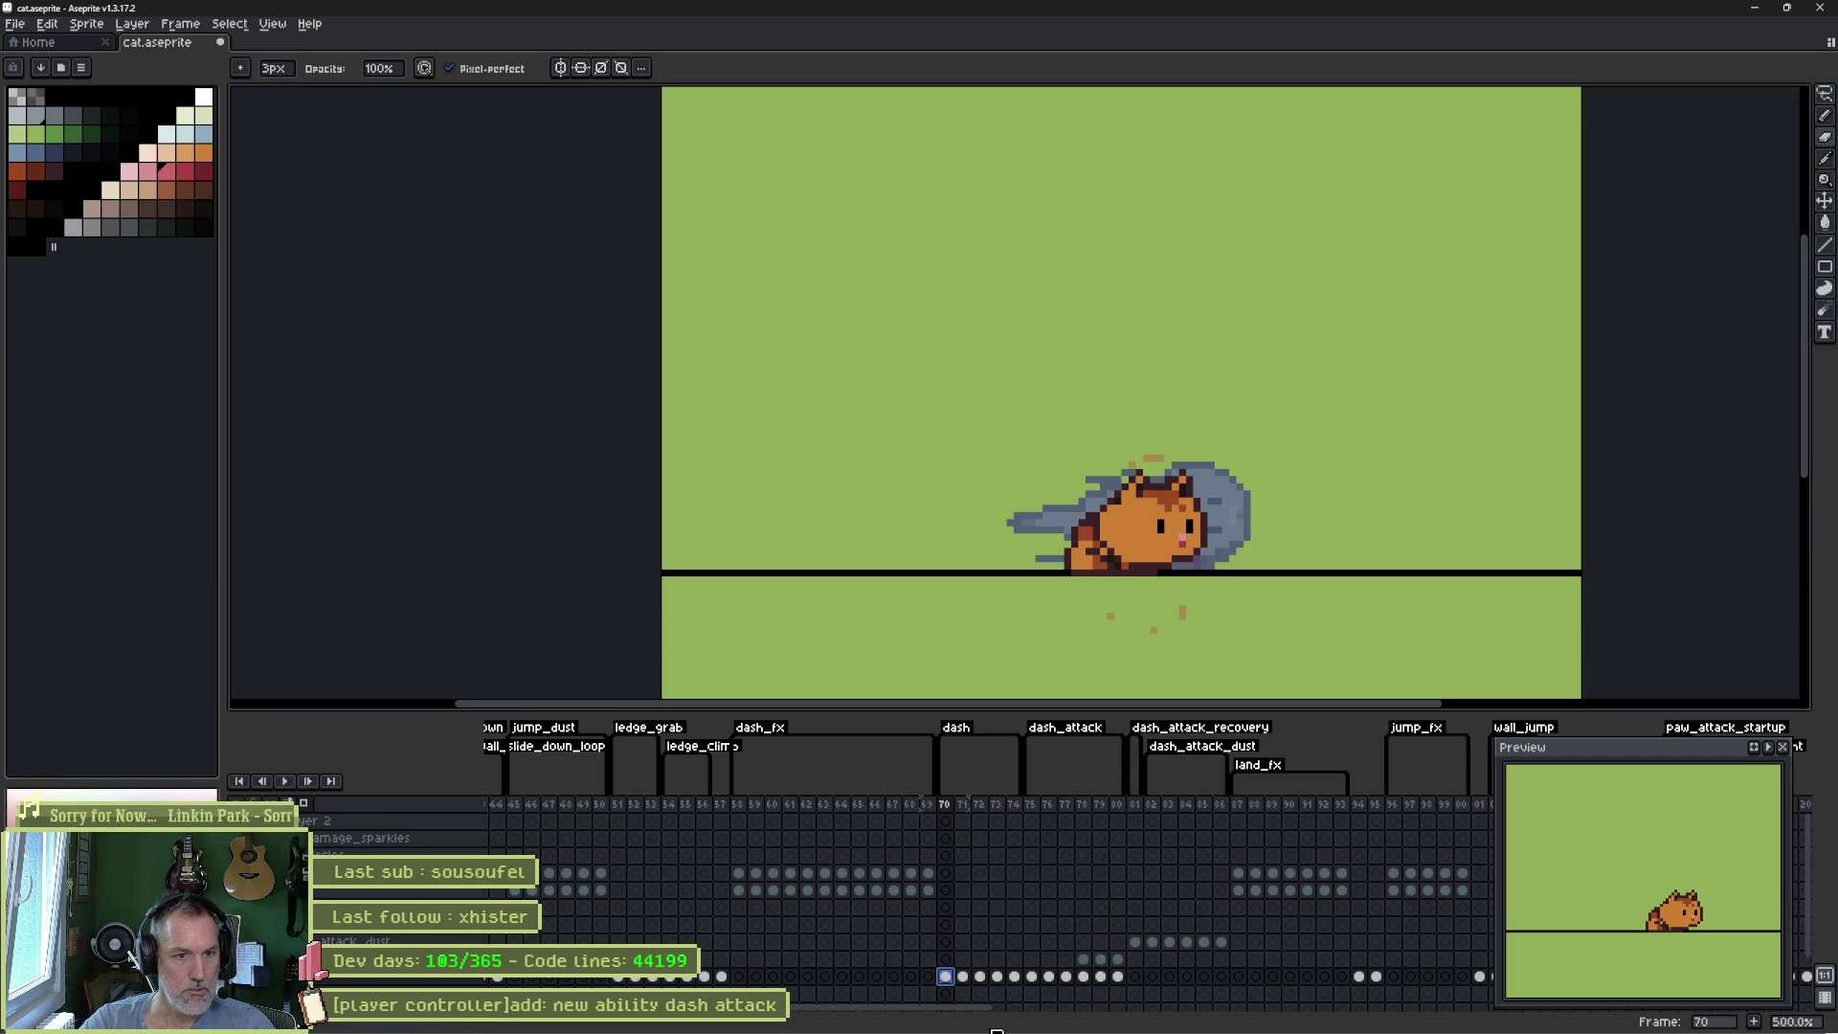
{"action": "key", "text": "Left"}
{"action": "key", "text": "Left"}
{"action": "key", "text": "Left"}
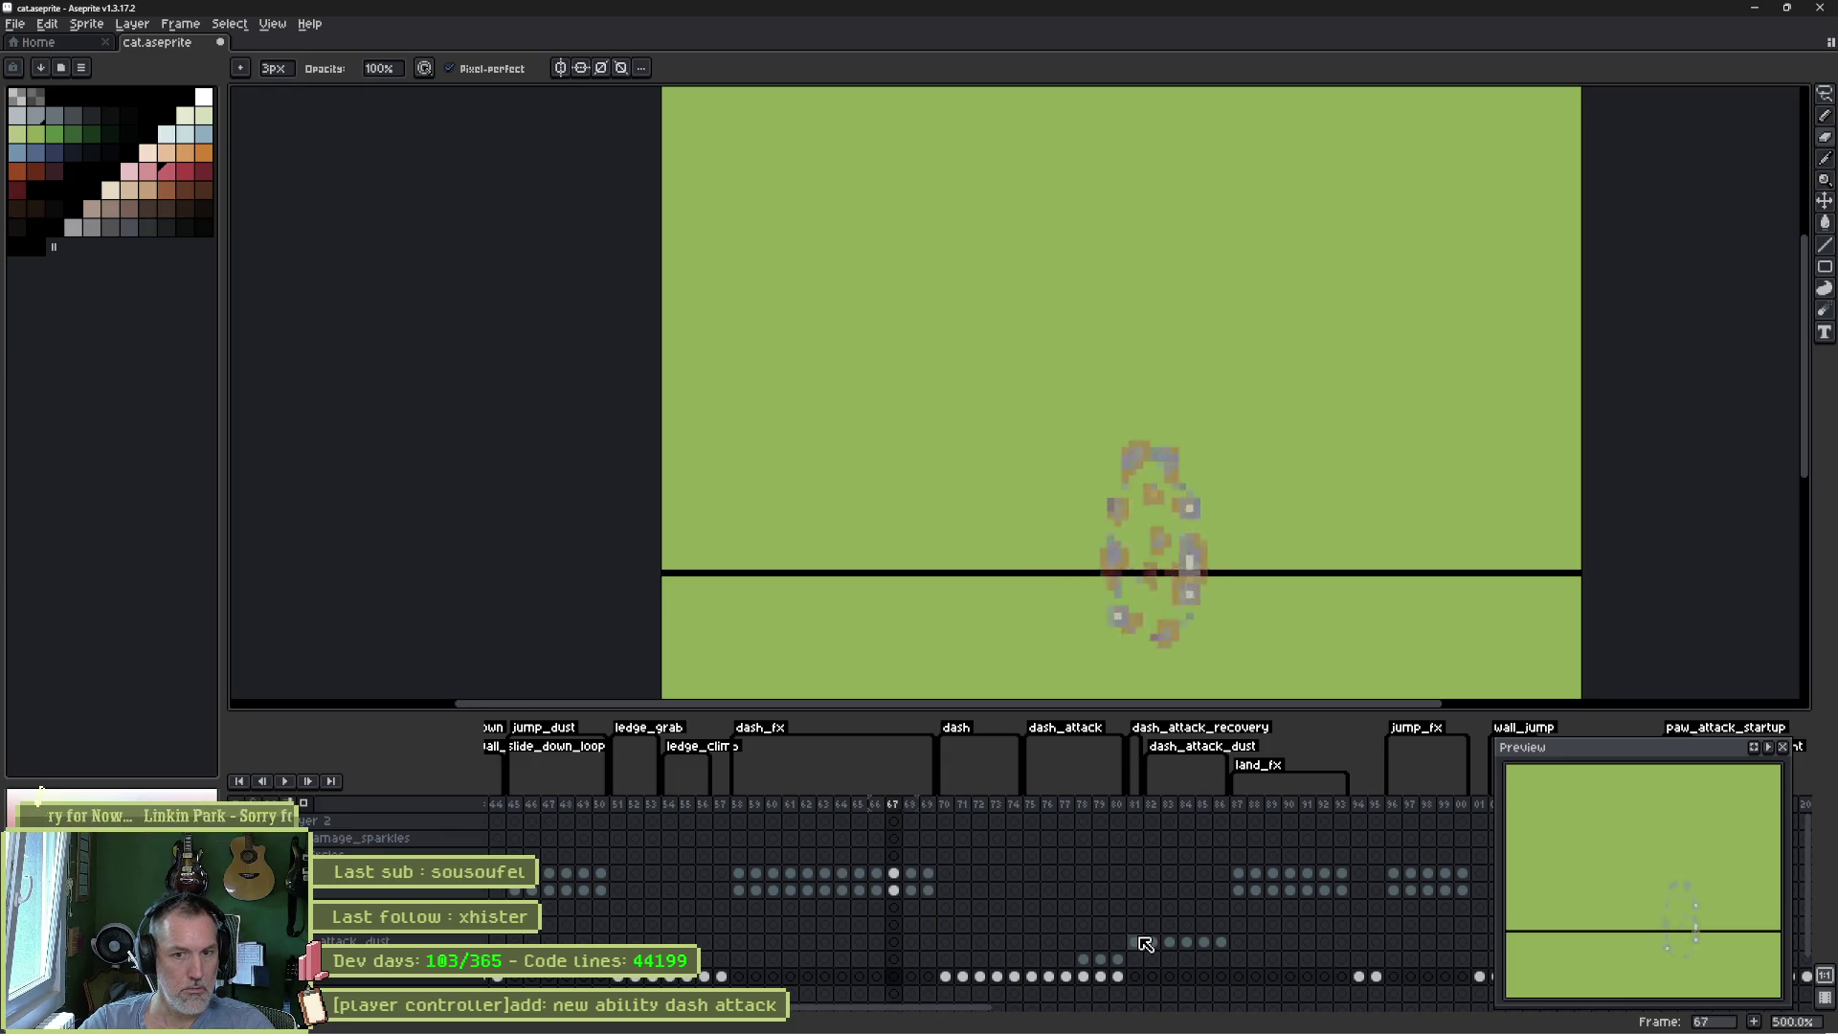
{"action": "key", "text": "Return"}
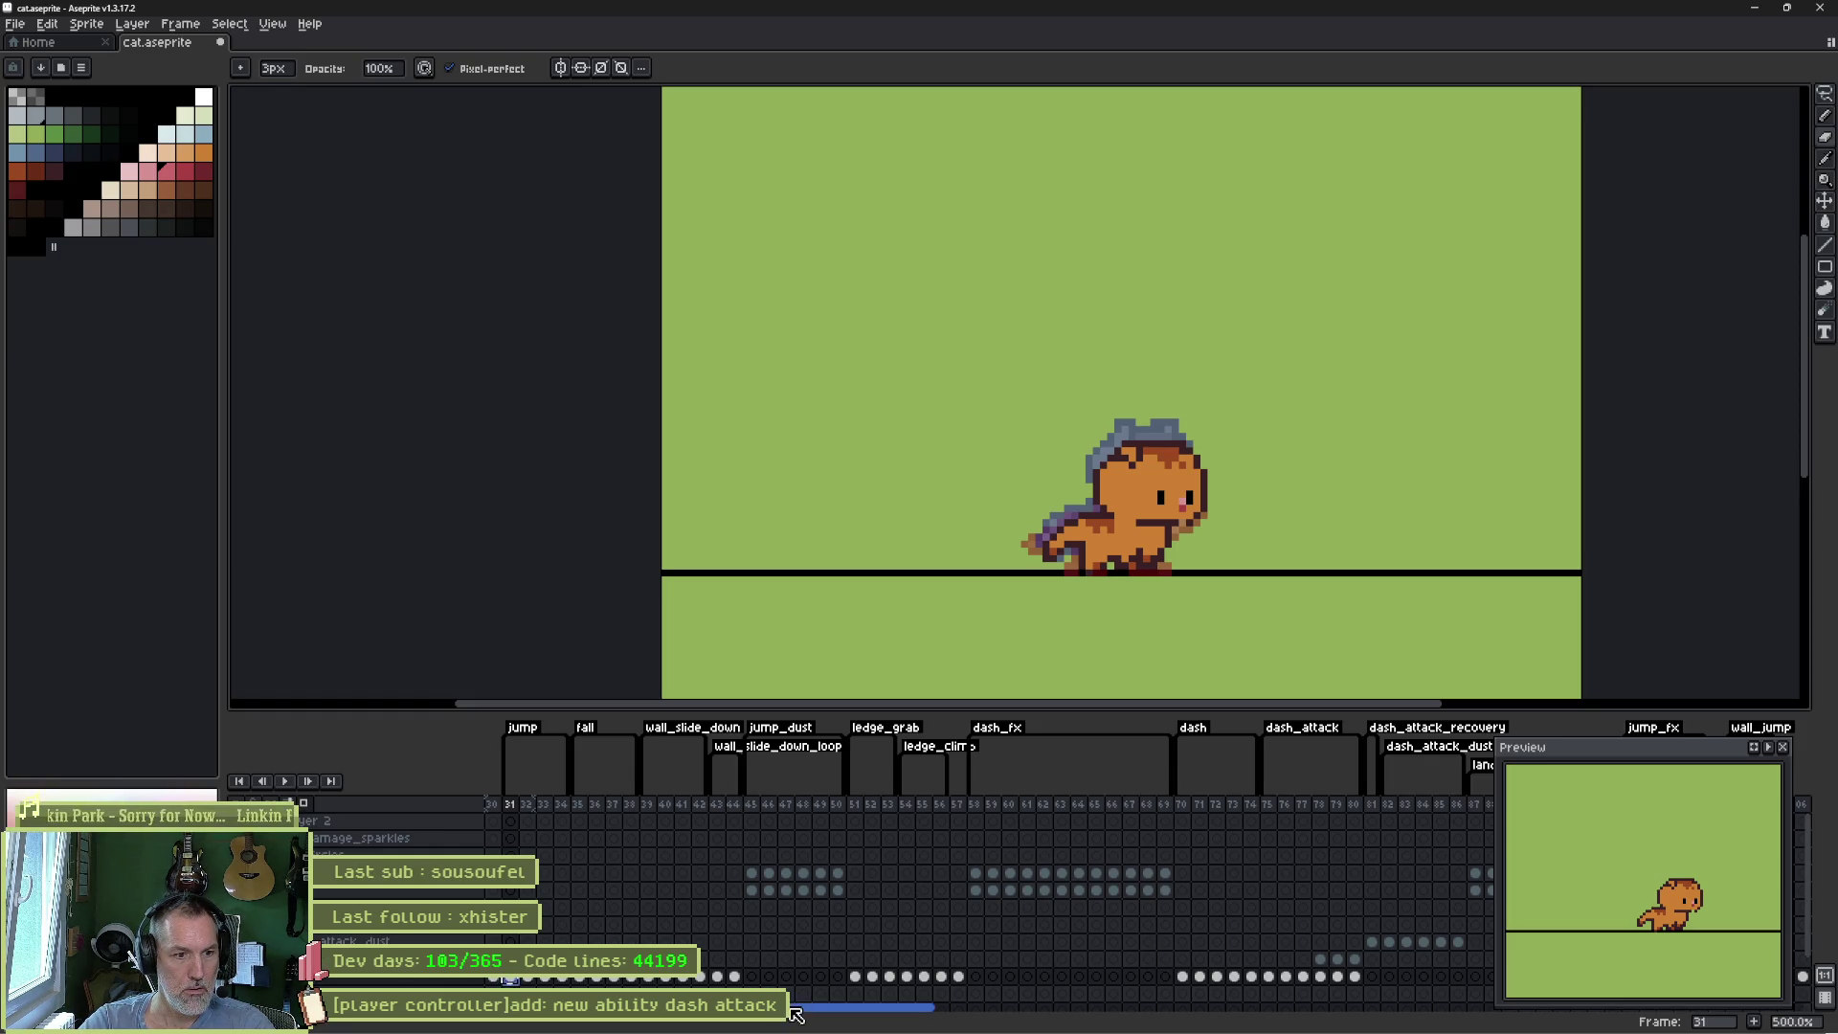
{"action": "mouse_move", "coordinate": [800, 1007]}
{"action": "left_mouse_down"}
{"action": "mouse_move", "coordinate": [1124, 1006]}
{"action": "mouse_move", "coordinate": [926, 998]}
{"action": "left_mouse_up"}
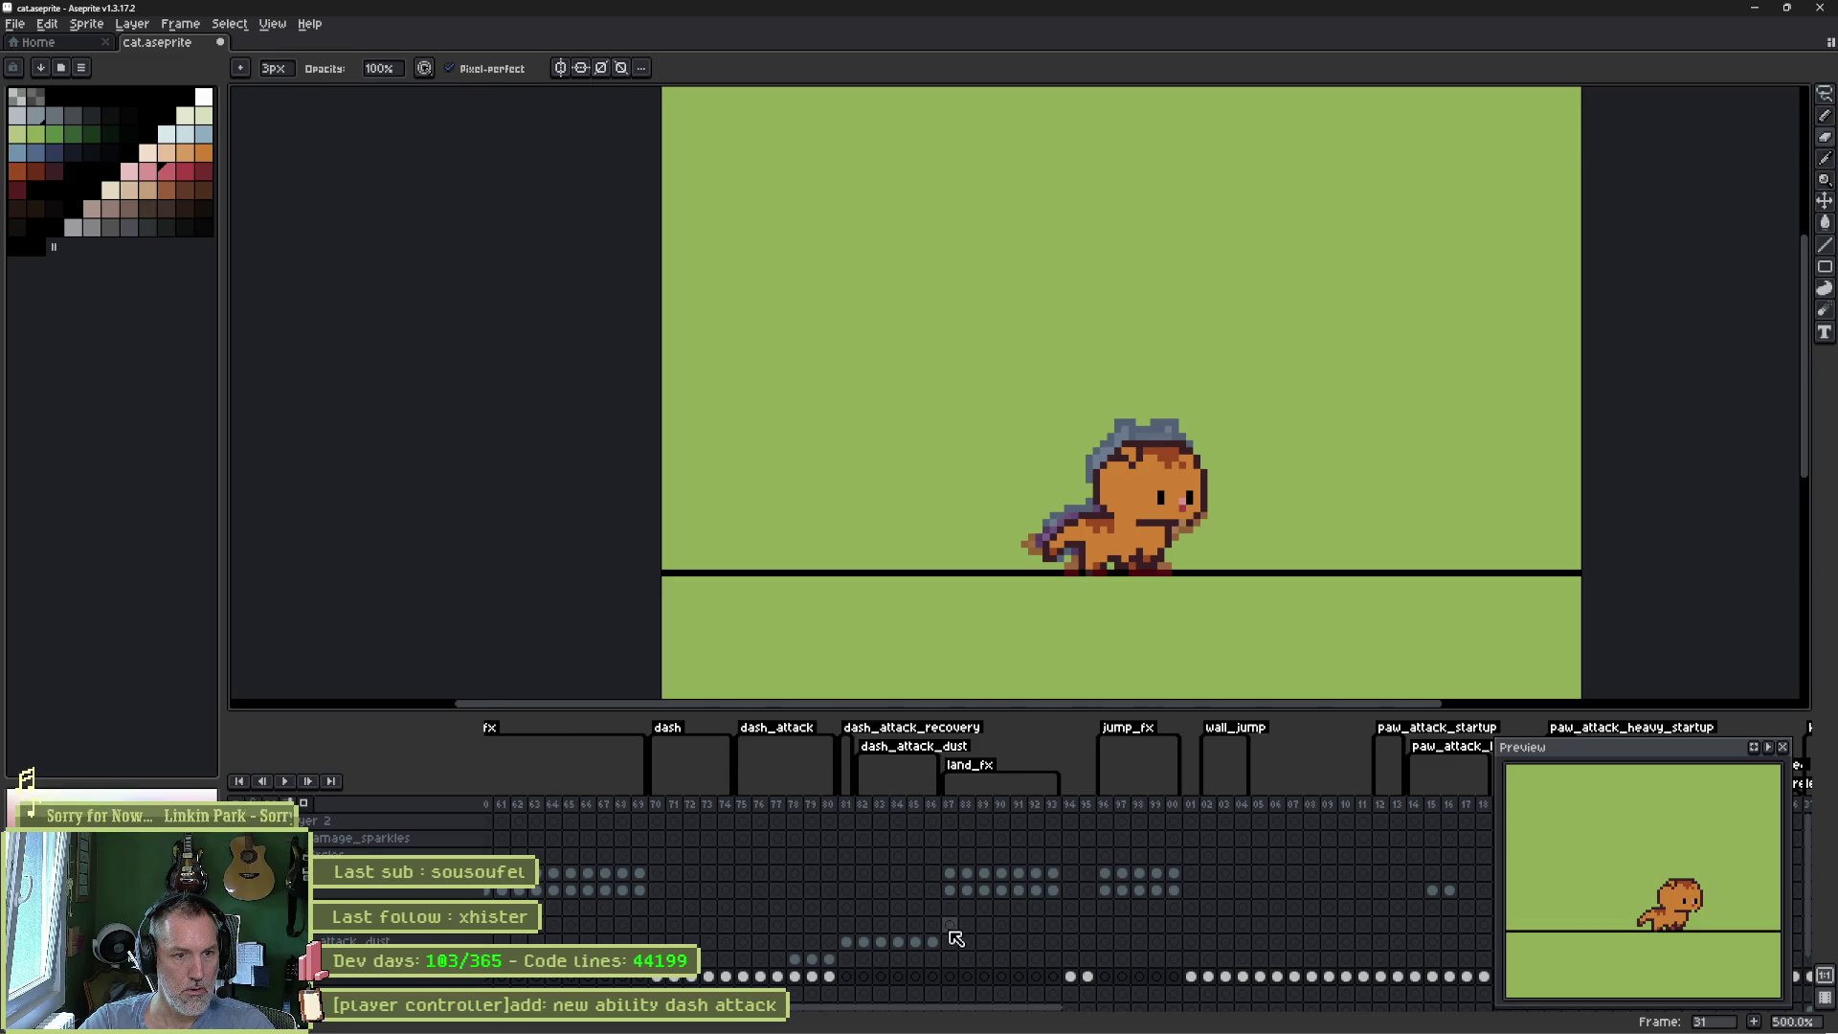
{"action": "left_click", "coordinate": [848, 943]}
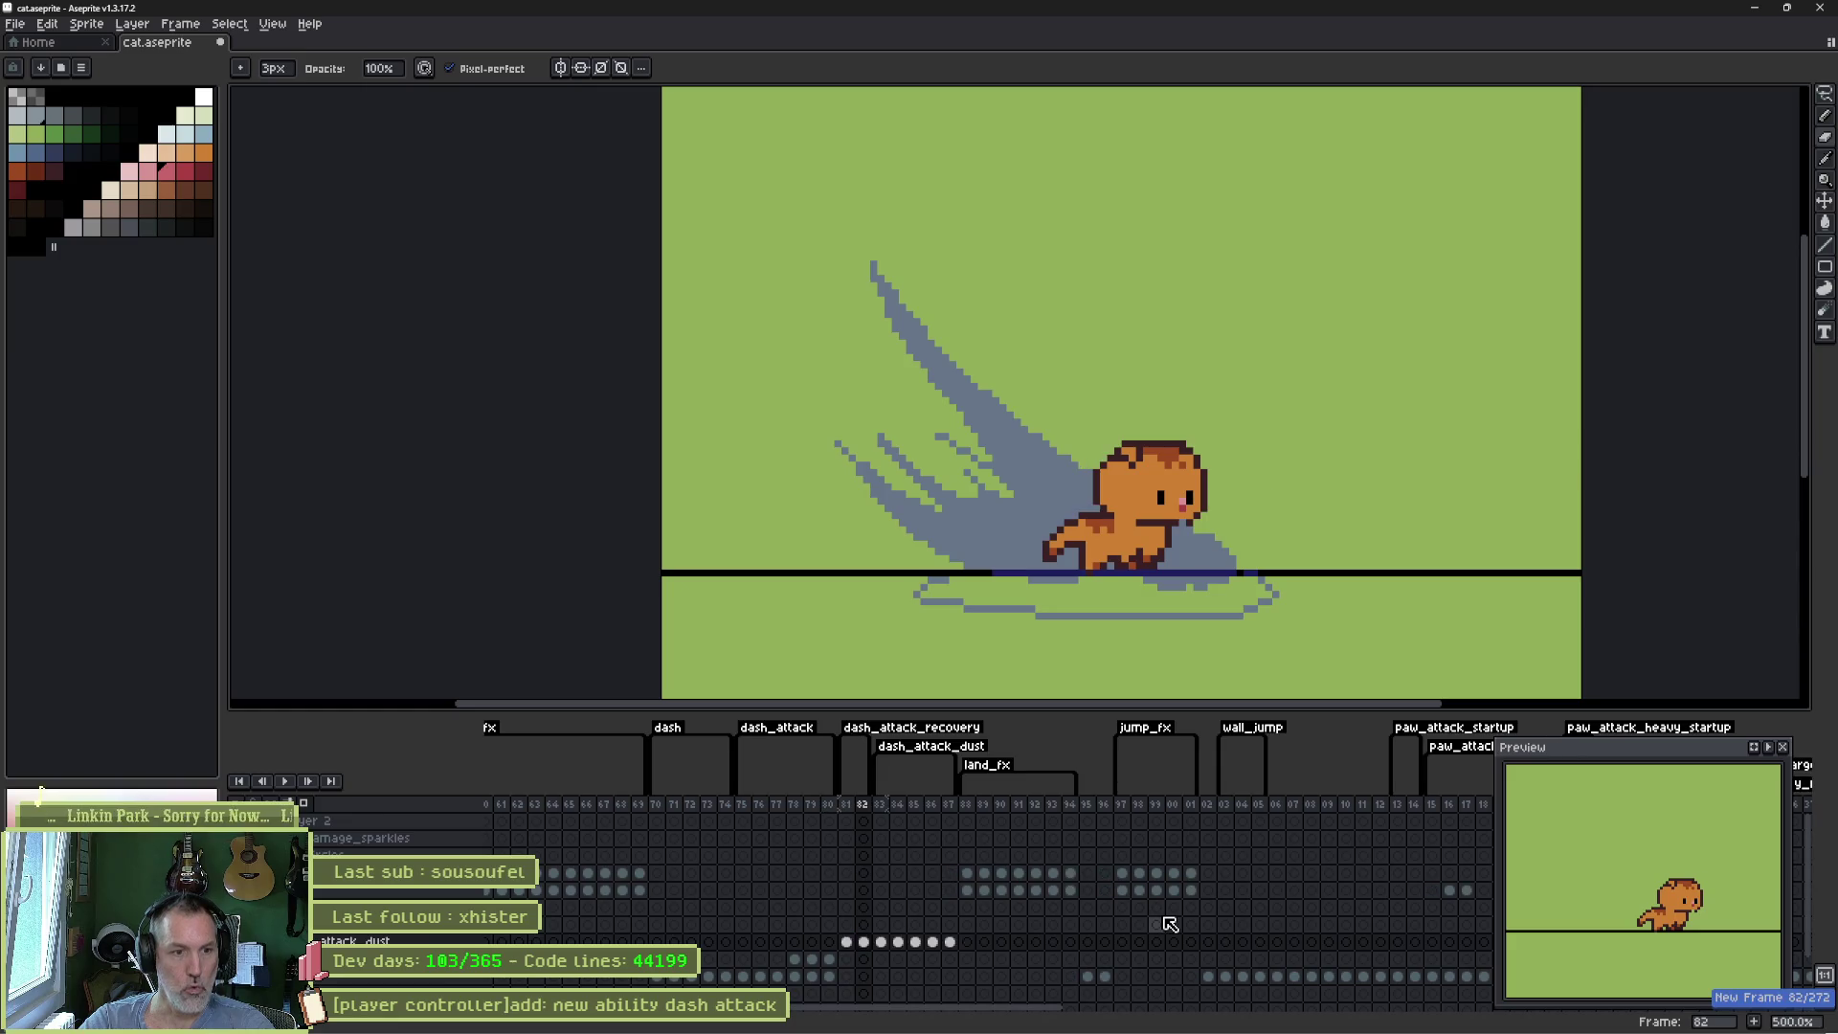
- Insert new frames after frame 81 and move the frames 81–87 cels down one layer
{"action": "key", "text": "alt+n"}
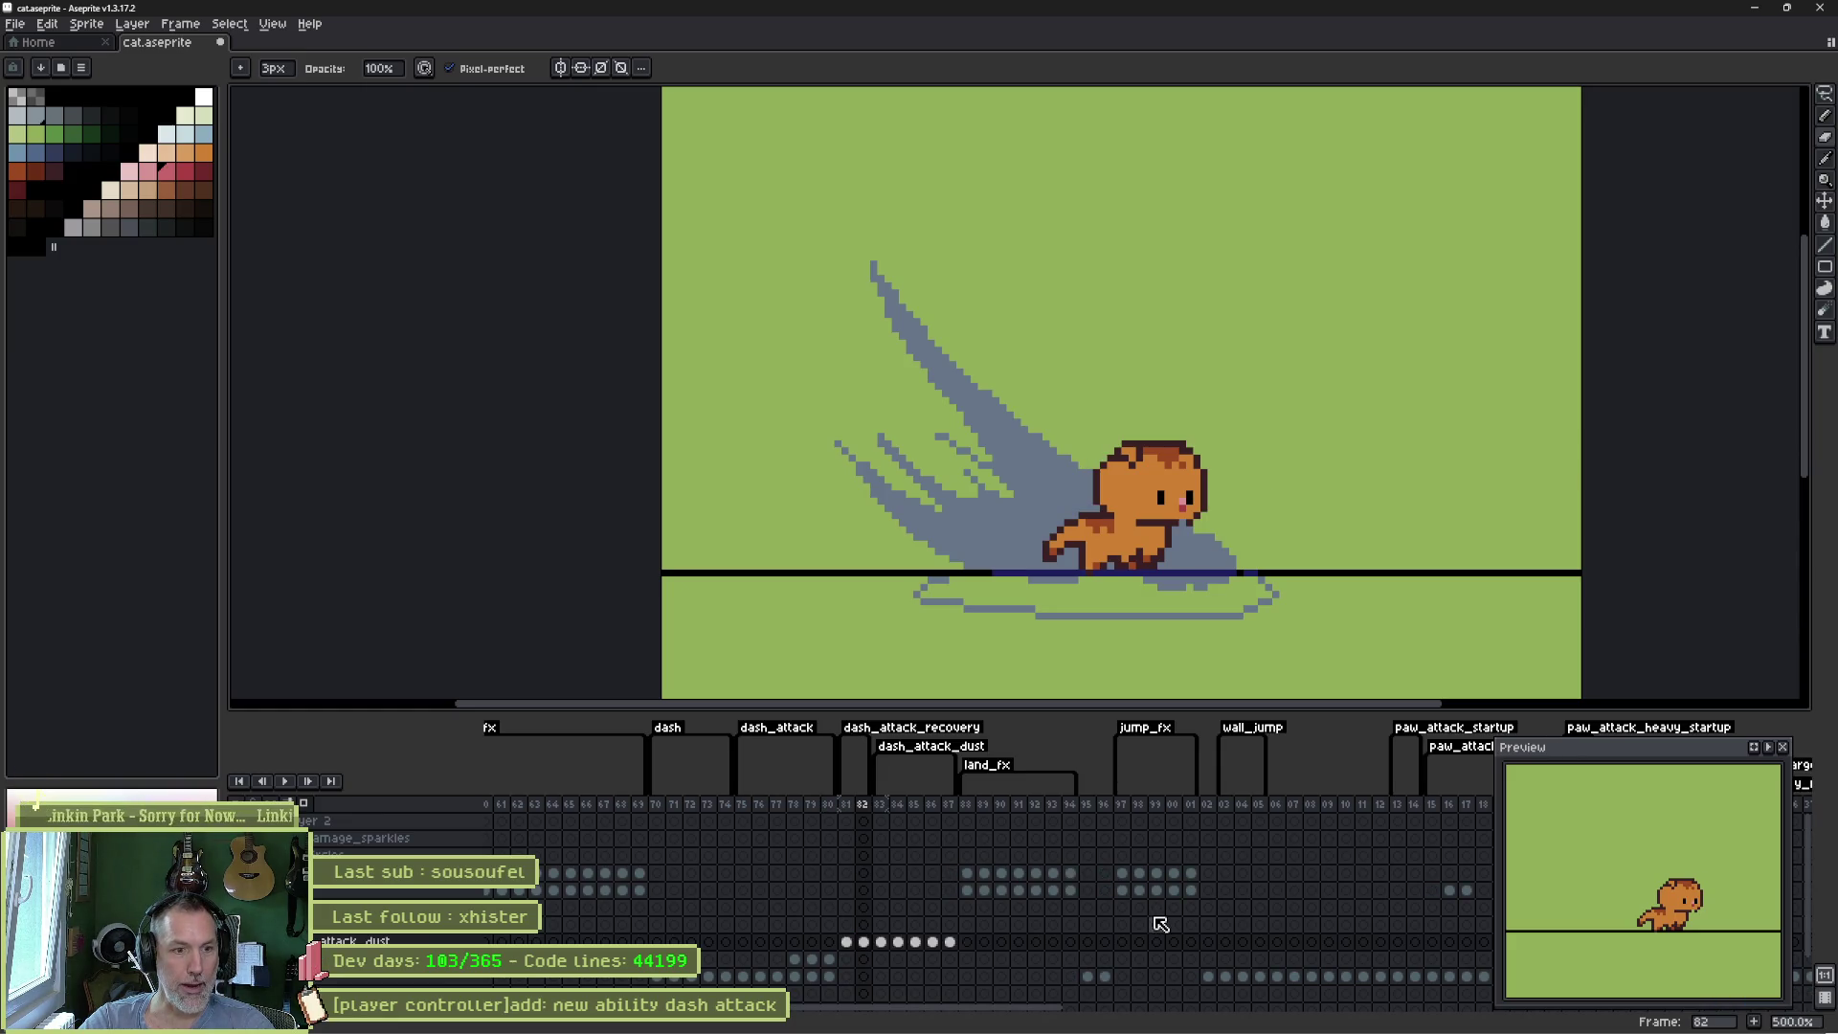
{"action": "key", "text": "alt+n"}
{"action": "key", "text": "alt+n"}
{"action": "key", "text": "alt+n"}
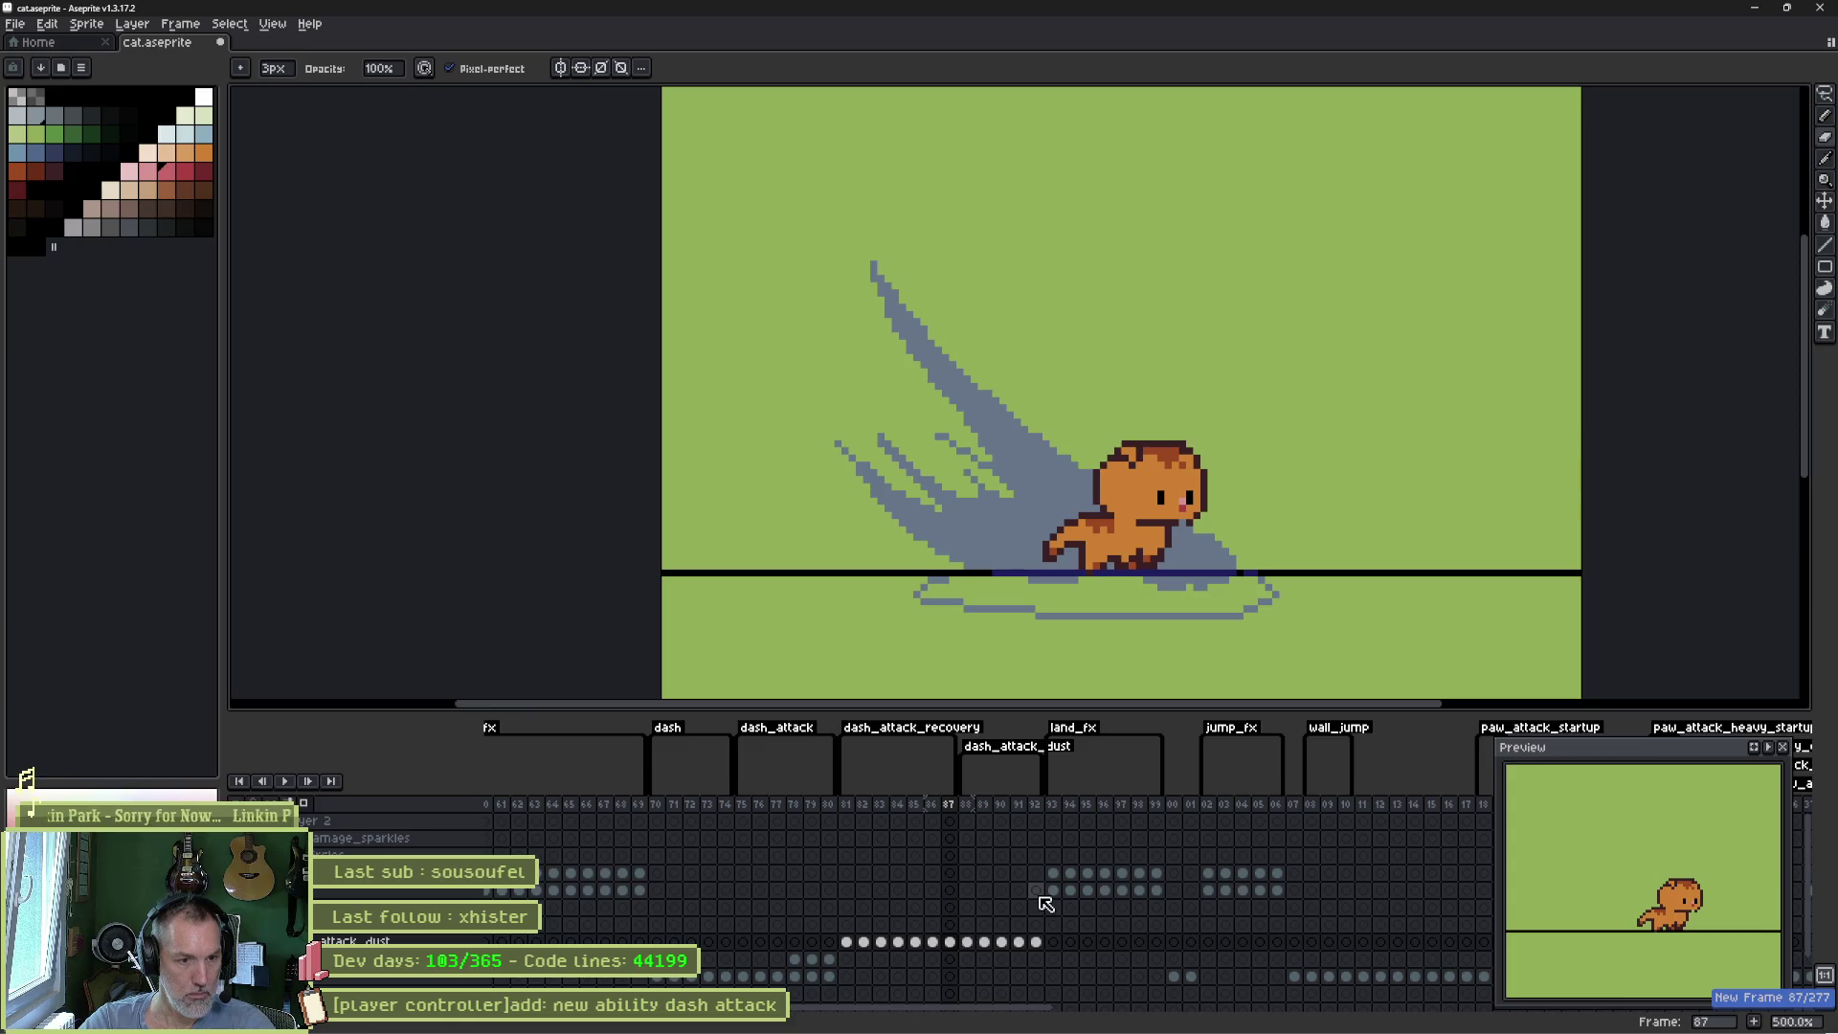
{"action": "mouse_move", "coordinate": [1007, 1008]}
{"action": "left_mouse_down"}
{"action": "mouse_move", "coordinate": [755, 1020]}
{"action": "mouse_move", "coordinate": [1018, 1004]}
{"action": "left_mouse_up"}
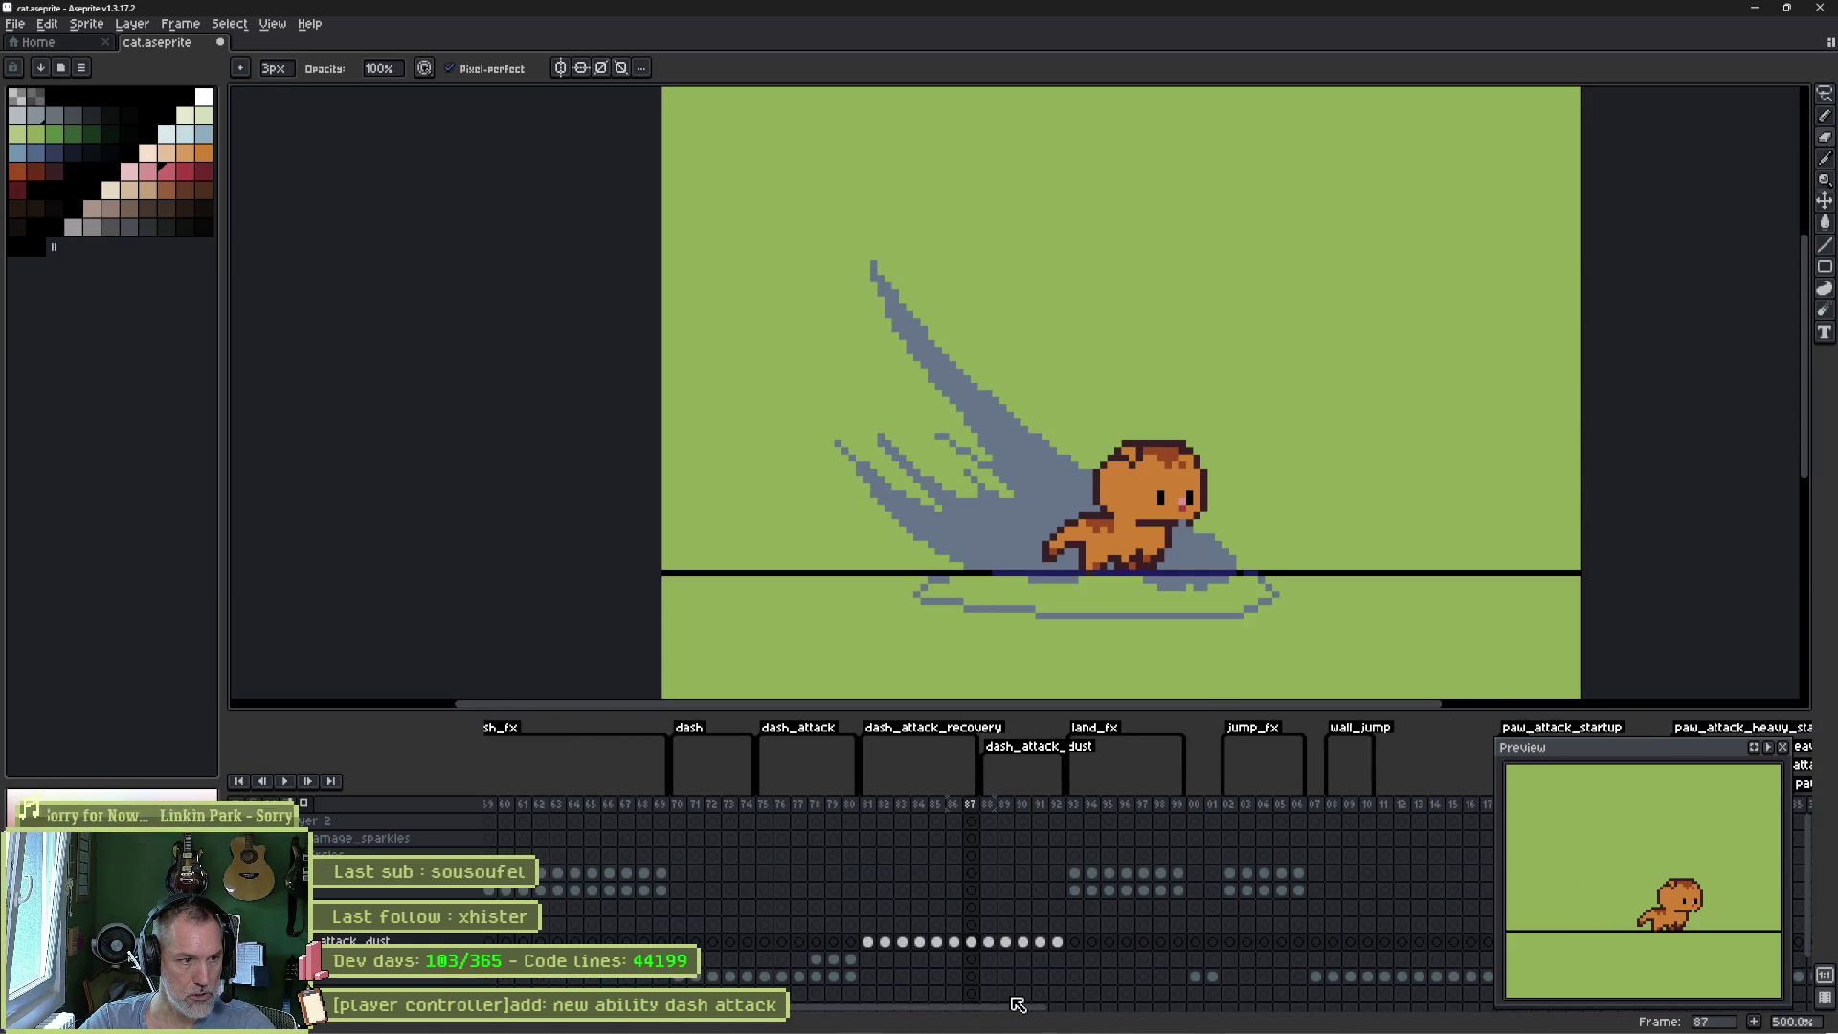
{"action": "left_click_drag", "start_coordinate": [867, 943], "coordinate": [979, 943]}
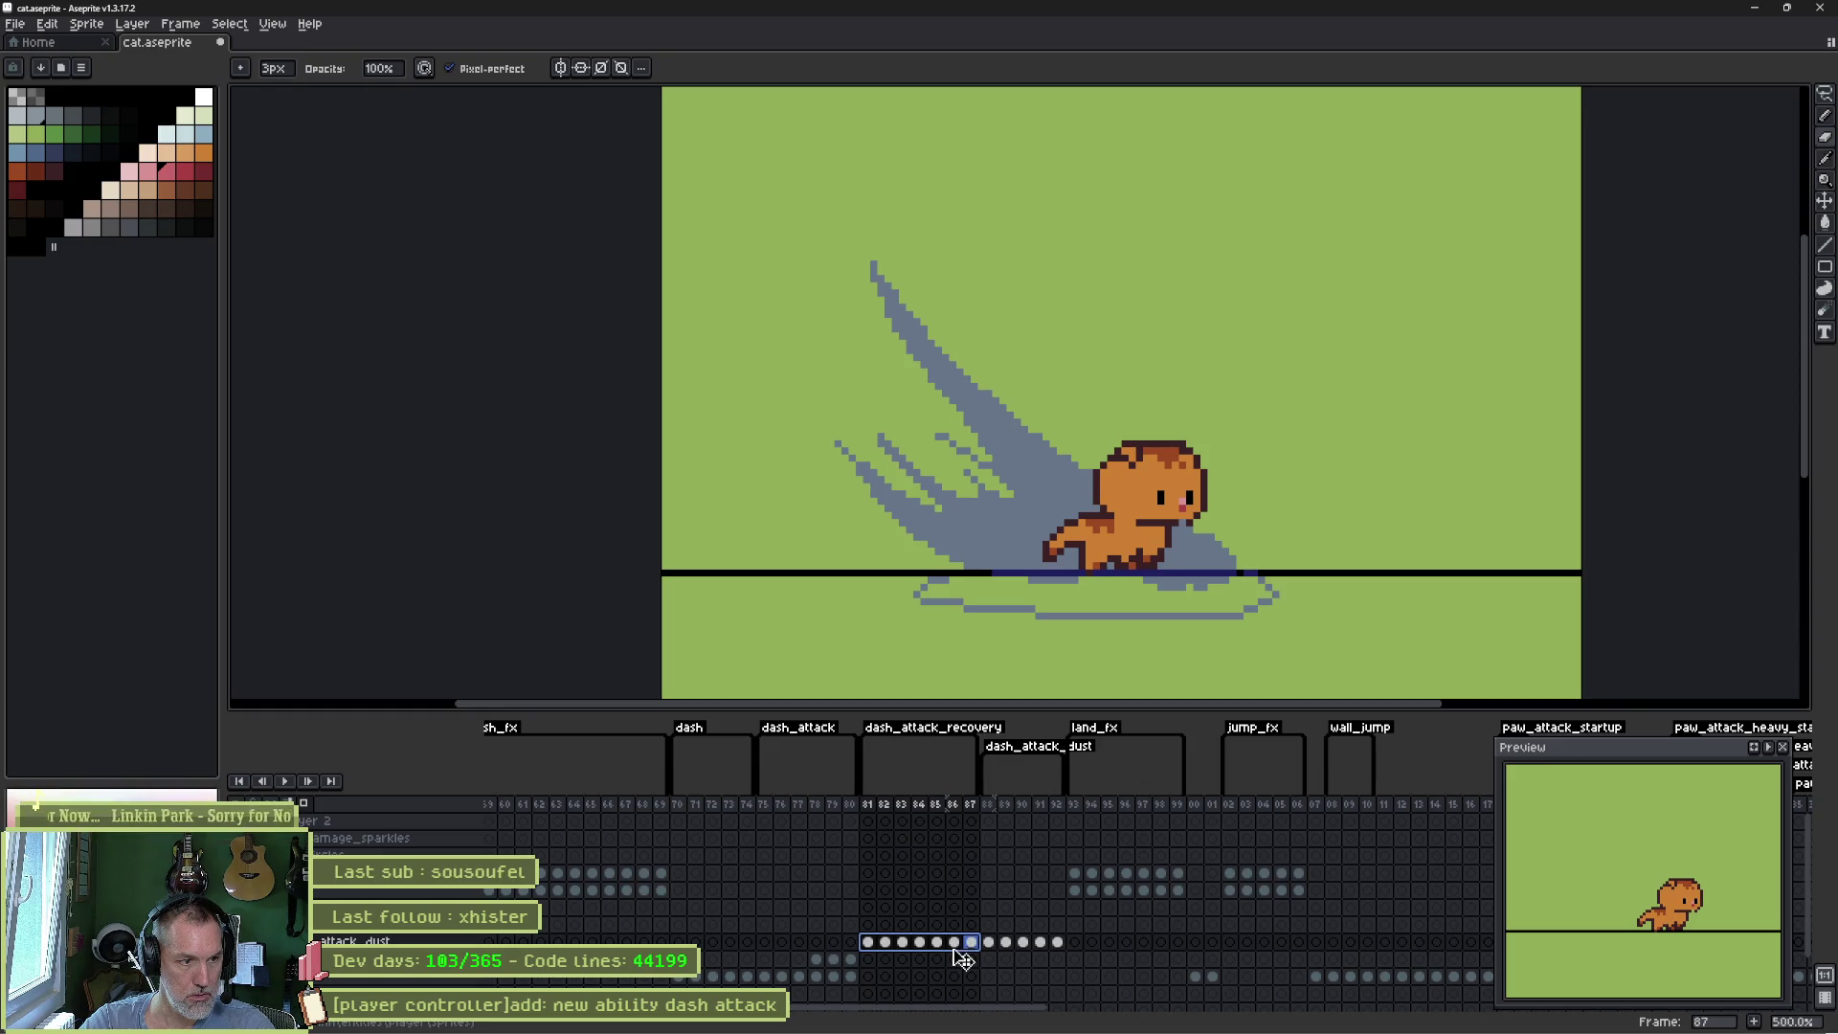
{"action": "left_click_drag", "start_coordinate": [954, 951], "coordinate": [956, 975]}
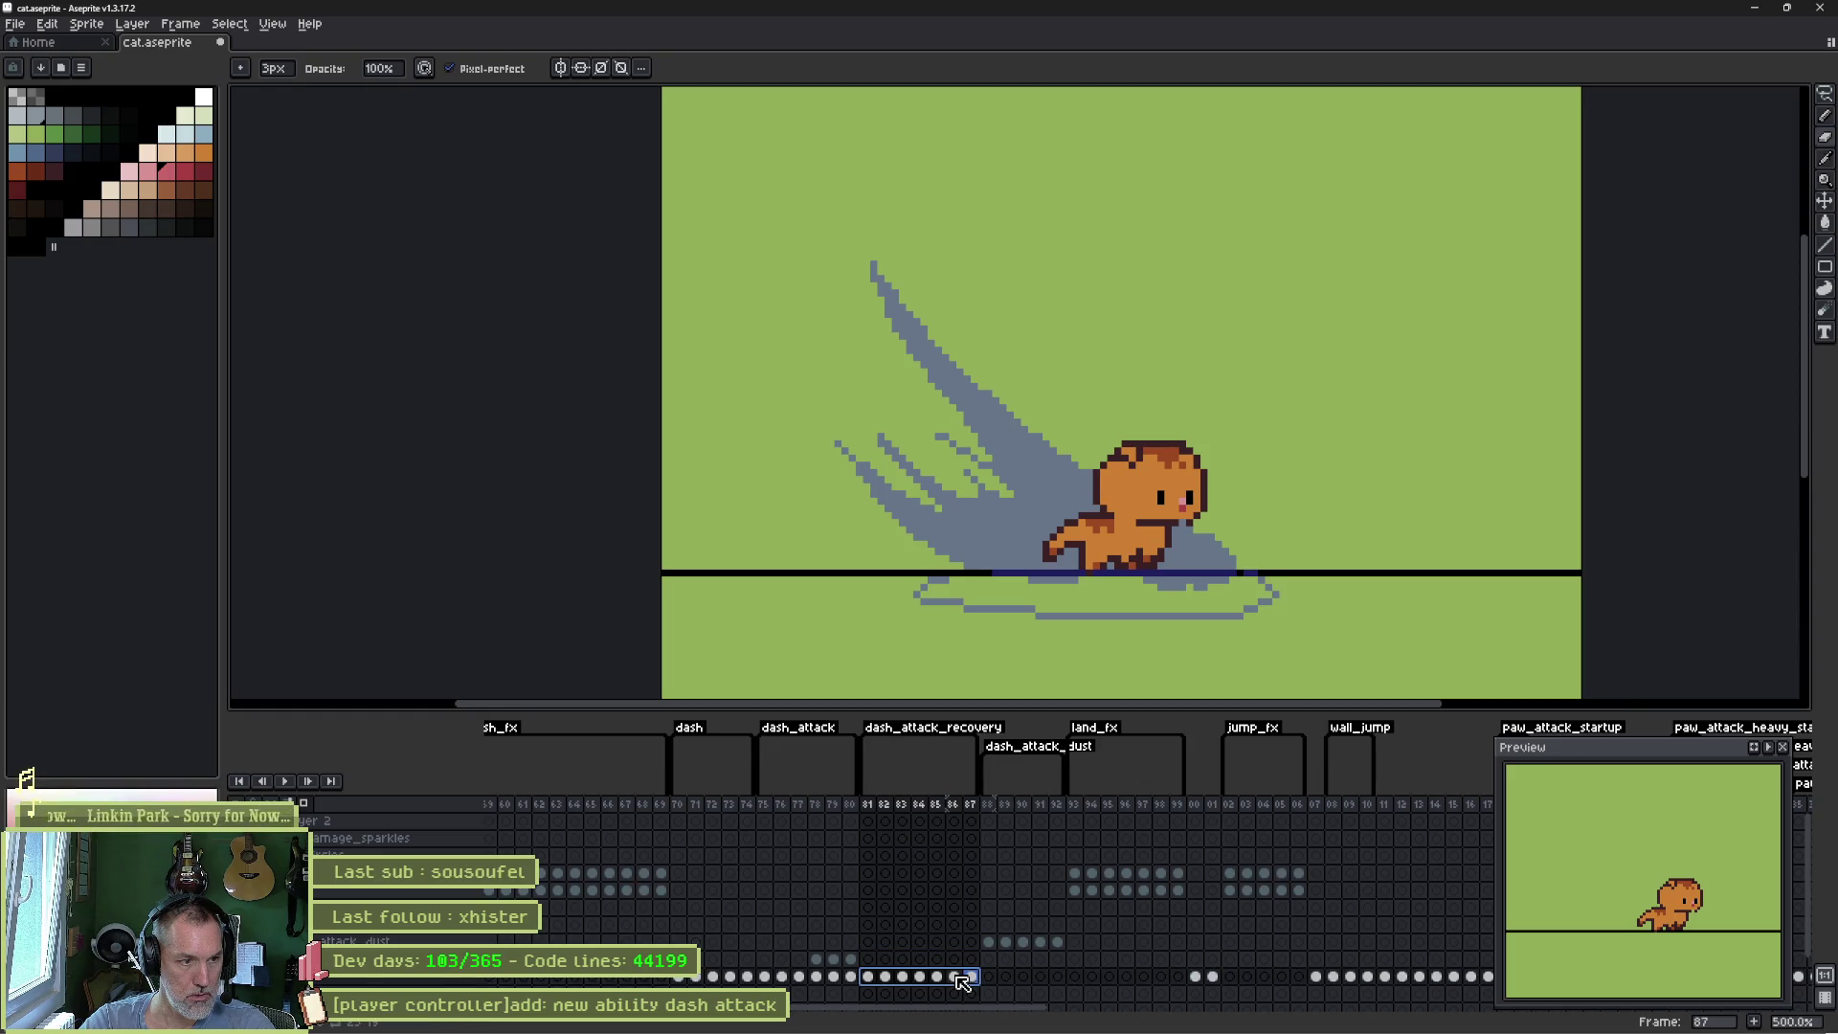
{"action": "mouse_move", "coordinate": [851, 806]}
{"action": "left_mouse_down"}
{"action": "mouse_move", "coordinate": [766, 807]}
{"action": "mouse_move", "coordinate": [926, 822]}
{"action": "left_mouse_up"}
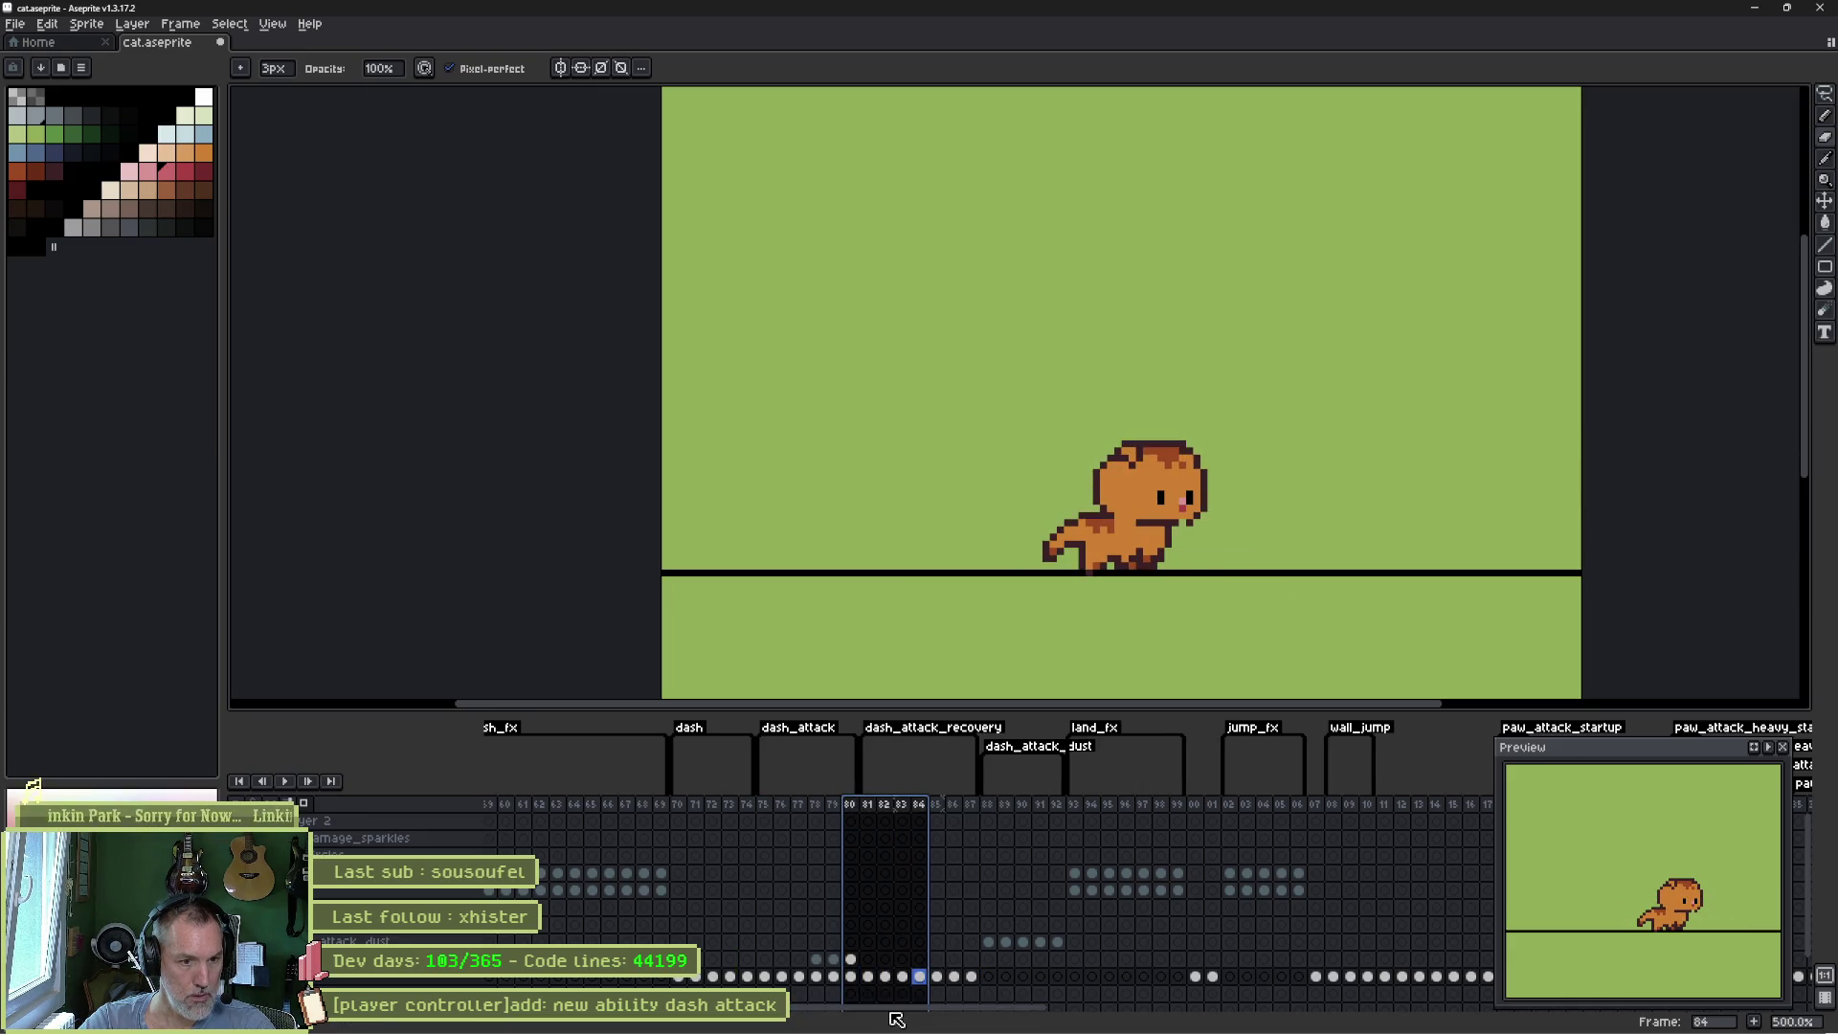
{"action": "left_click", "coordinate": [1194, 975]}
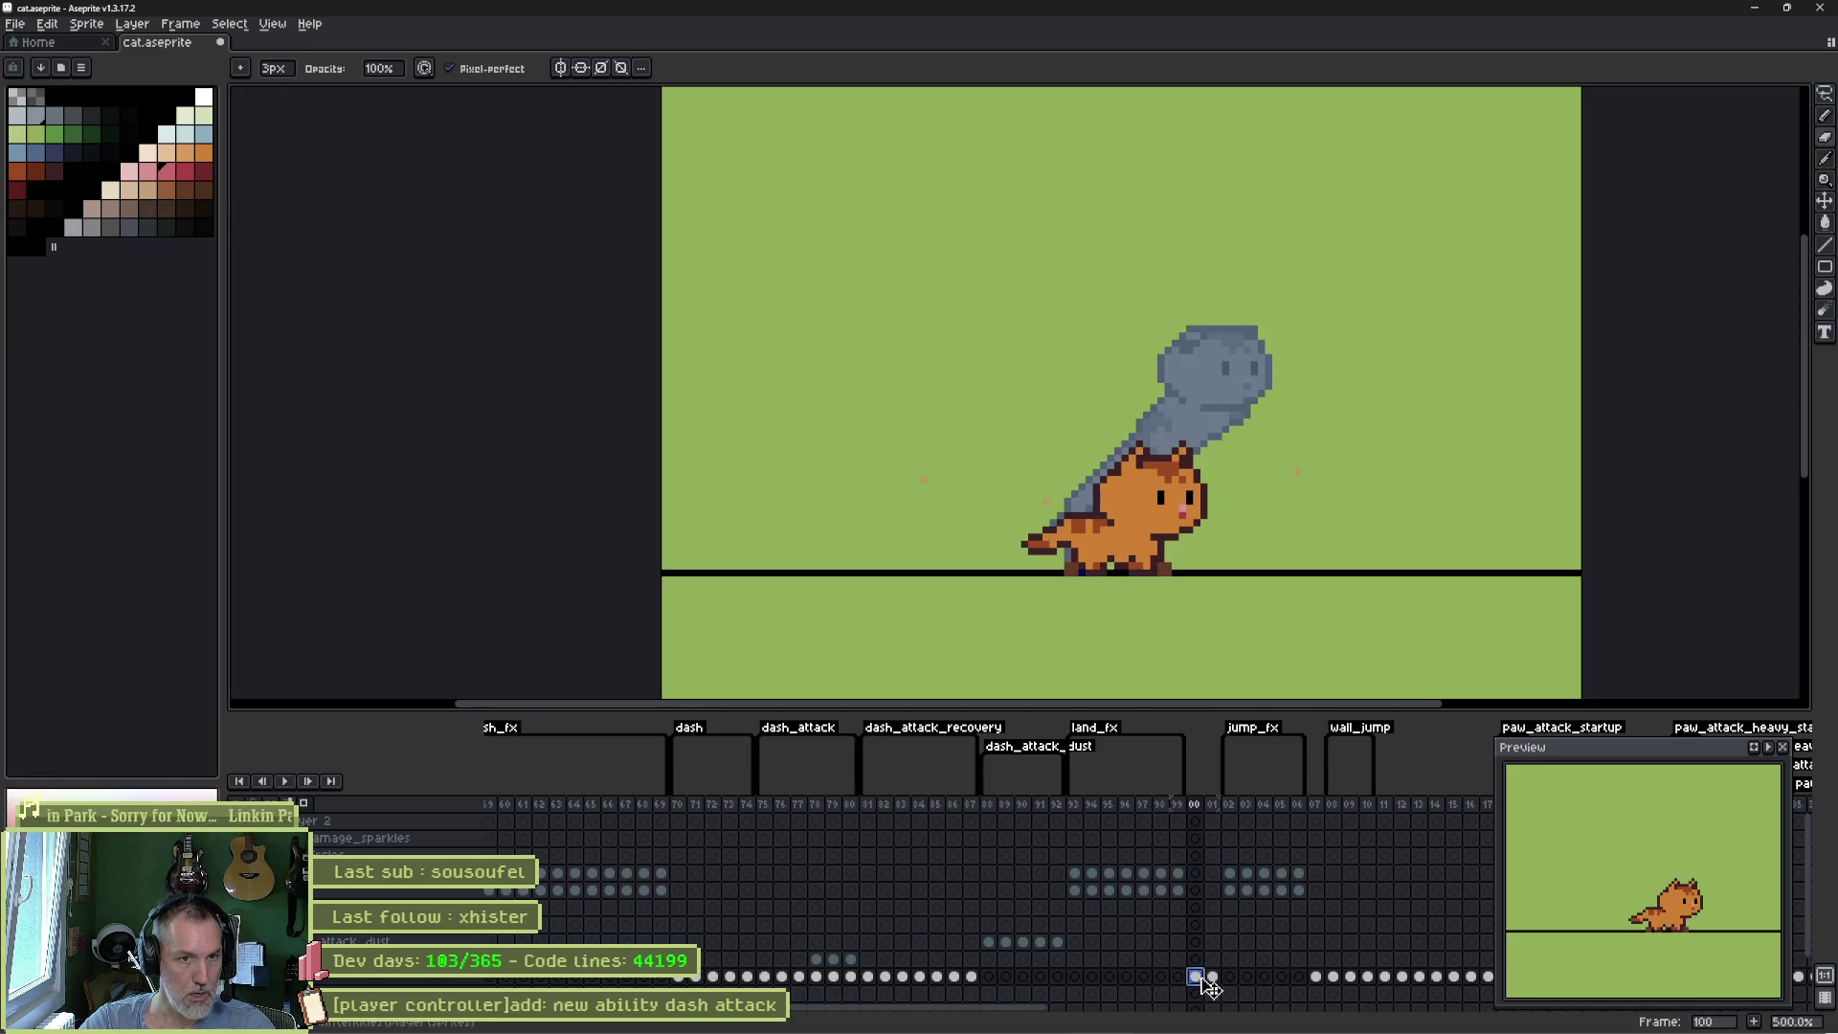
{"action": "left_click", "coordinate": [1212, 976]}
{"action": "left_click", "coordinate": [1315, 976]}
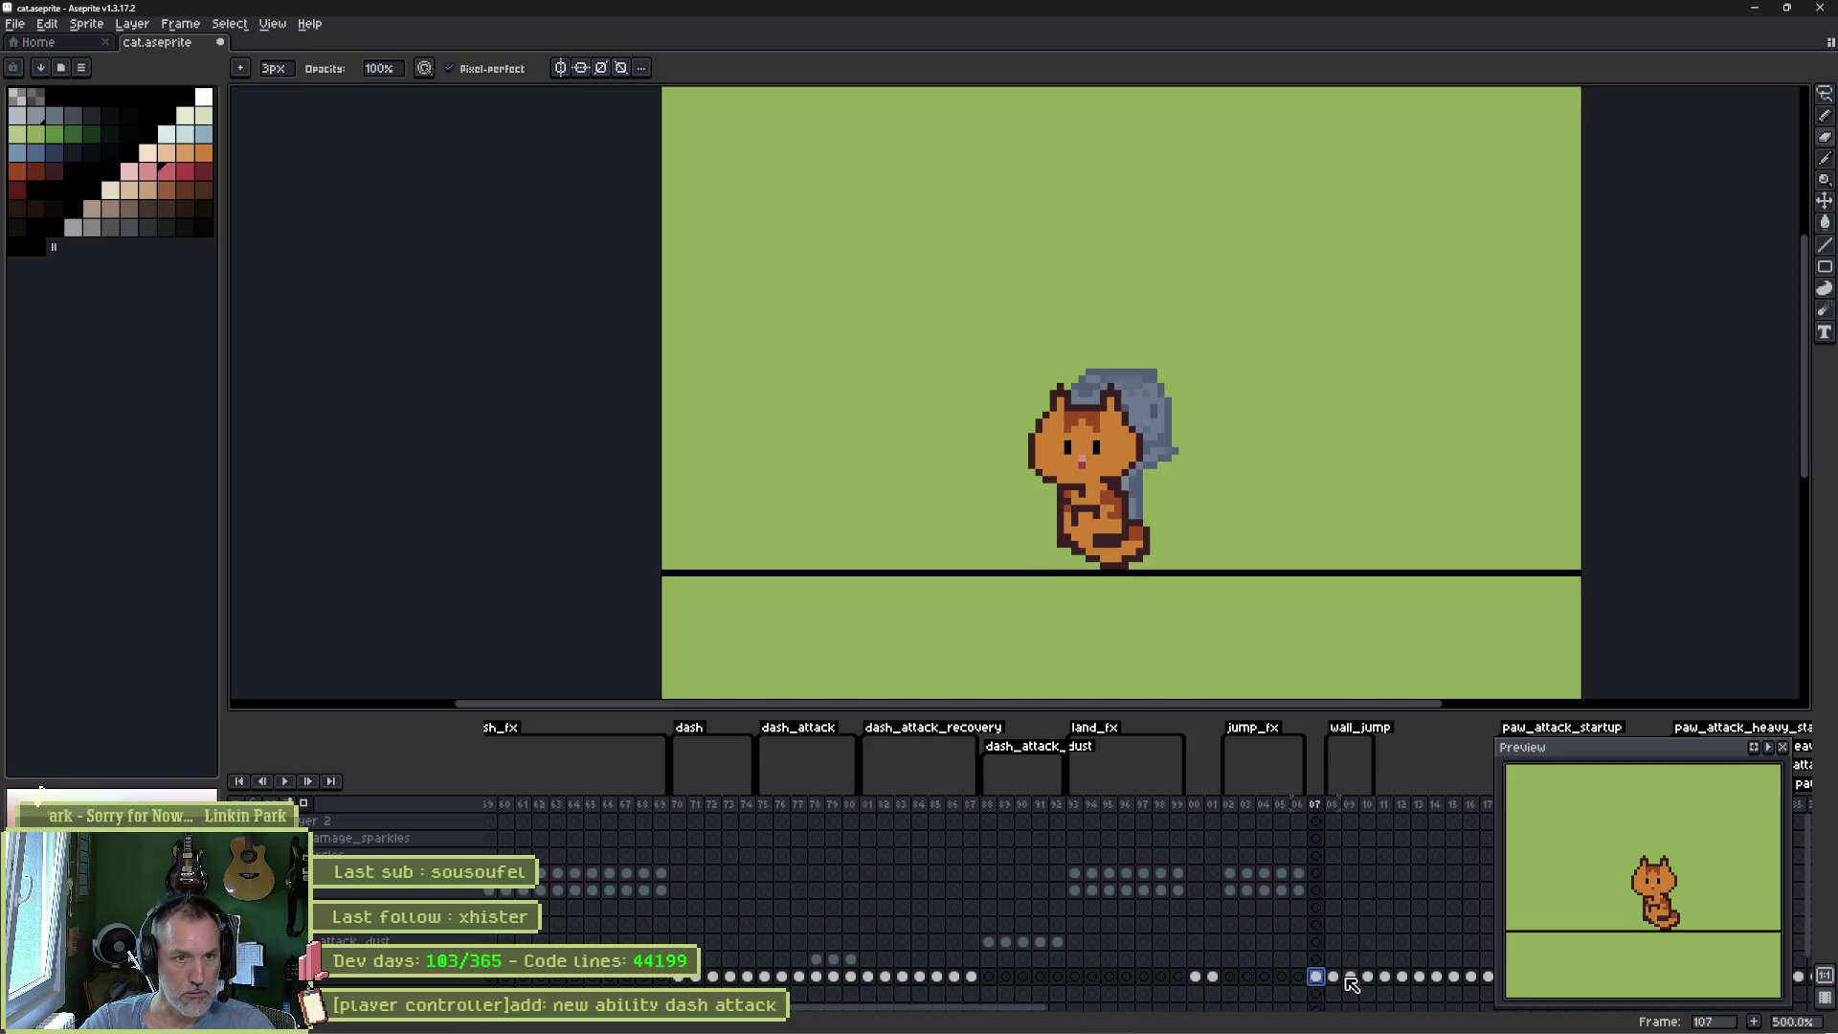
{"action": "left_click", "coordinate": [1351, 975]}
{"action": "left_click_drag", "start_coordinate": [1020, 1018], "coordinate": [742, 1017]}
{"action": "left_click", "coordinate": [497, 807]}
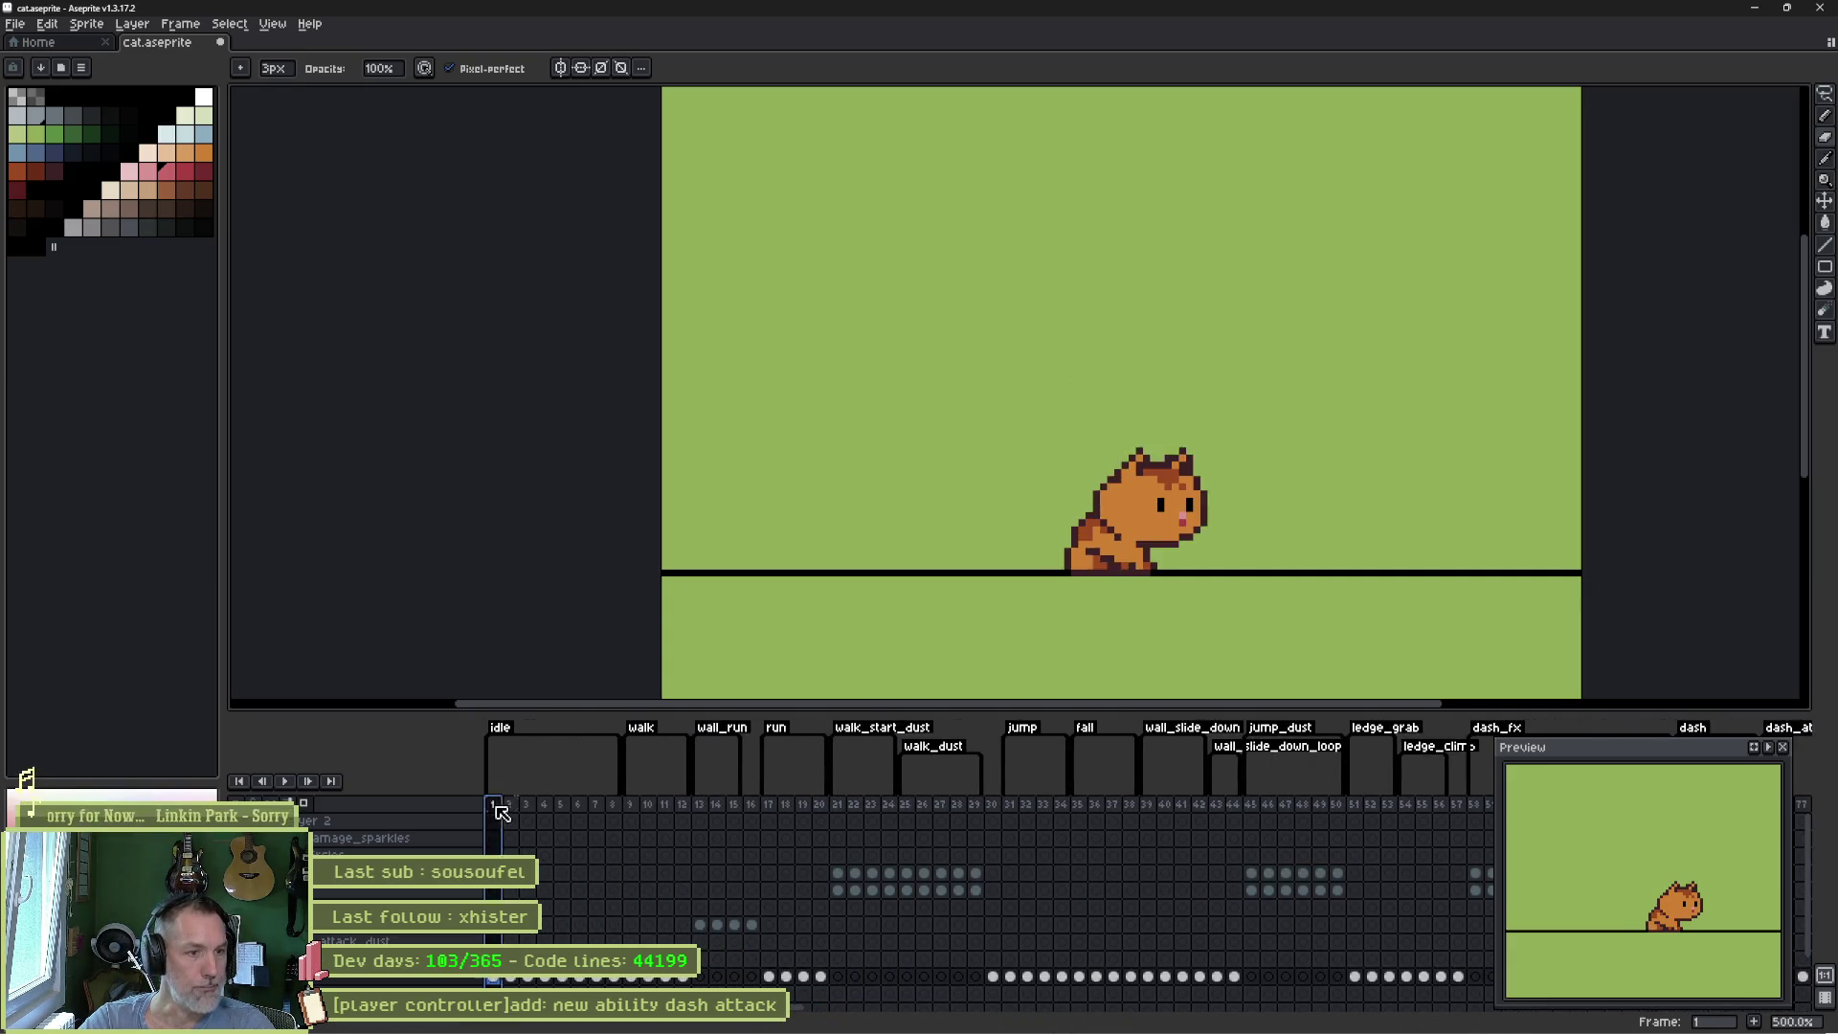
{"action": "mouse_move", "coordinate": [497, 811]}
{"action": "left_mouse_down"}
{"action": "mouse_move", "coordinate": [1233, 807]}
{"action": "mouse_move", "coordinate": [1414, 979]}
{"action": "left_mouse_up"}
{"action": "key", "text": "Return"}
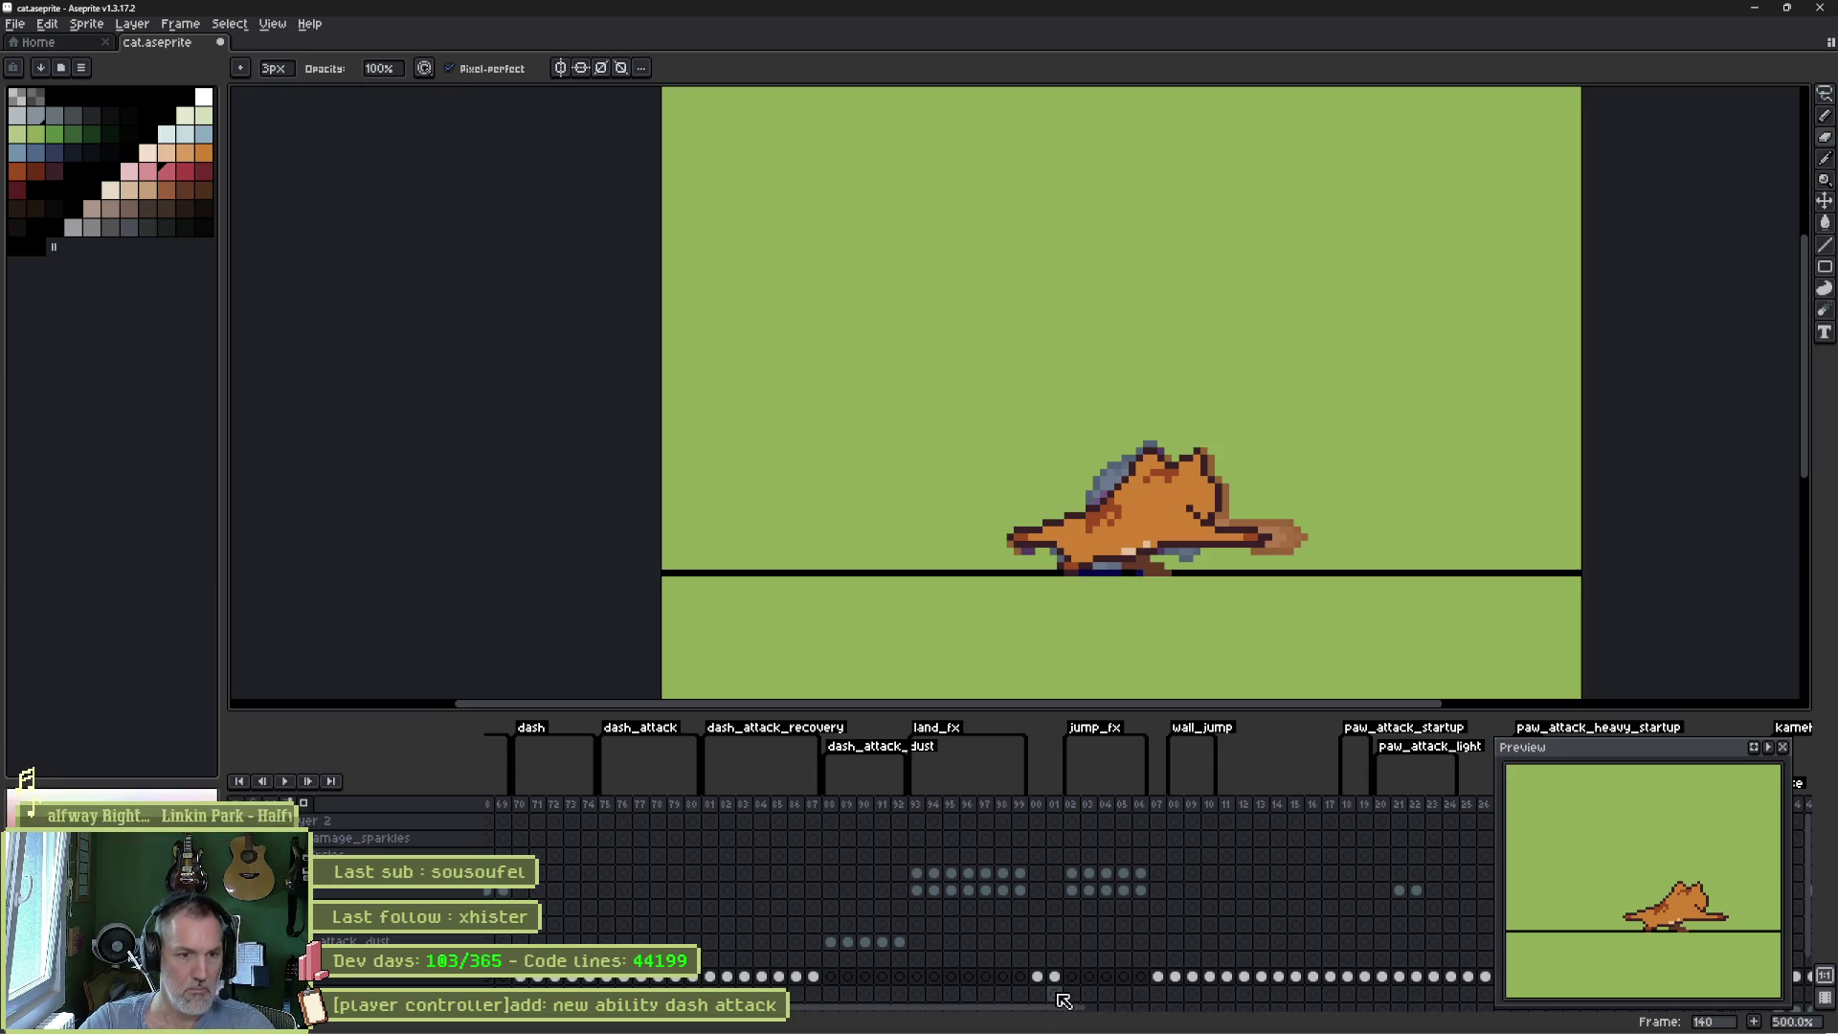
{"action": "left_click_drag", "start_coordinate": [1063, 1007], "coordinate": [1289, 1008]}
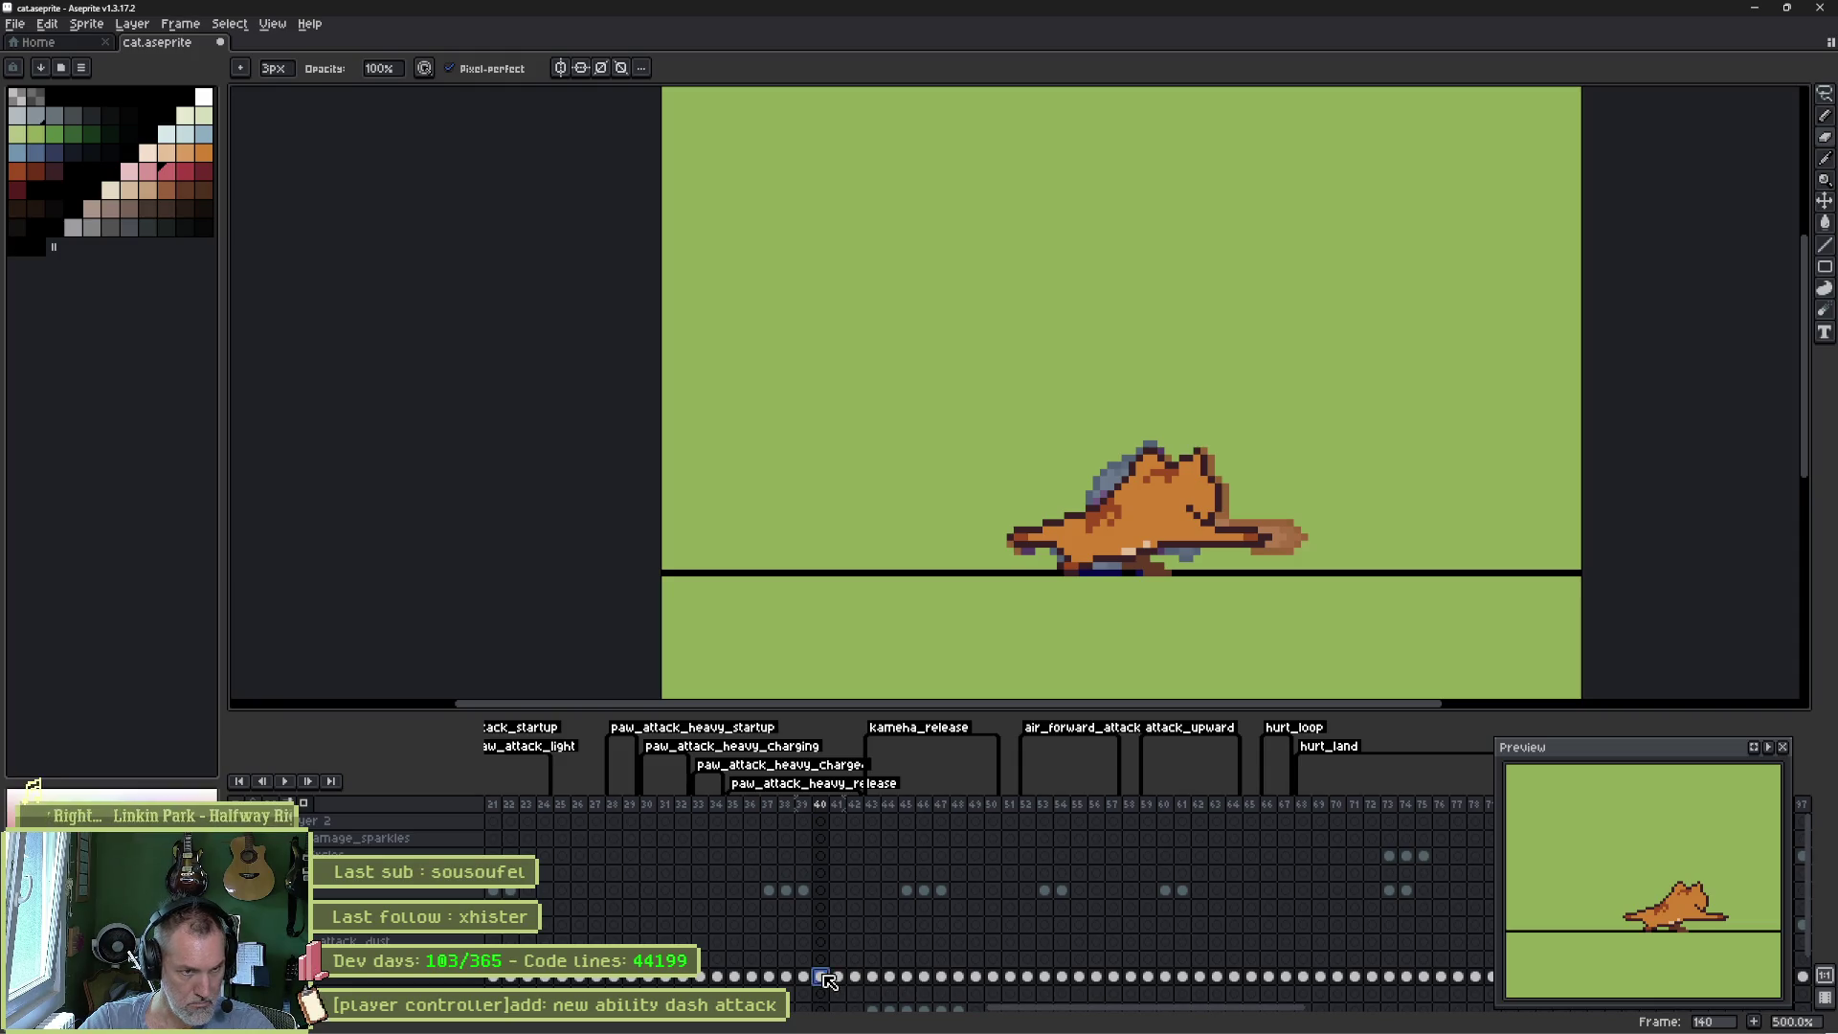
{"action": "left_click_drag", "start_coordinate": [828, 981], "coordinate": [865, 977]}
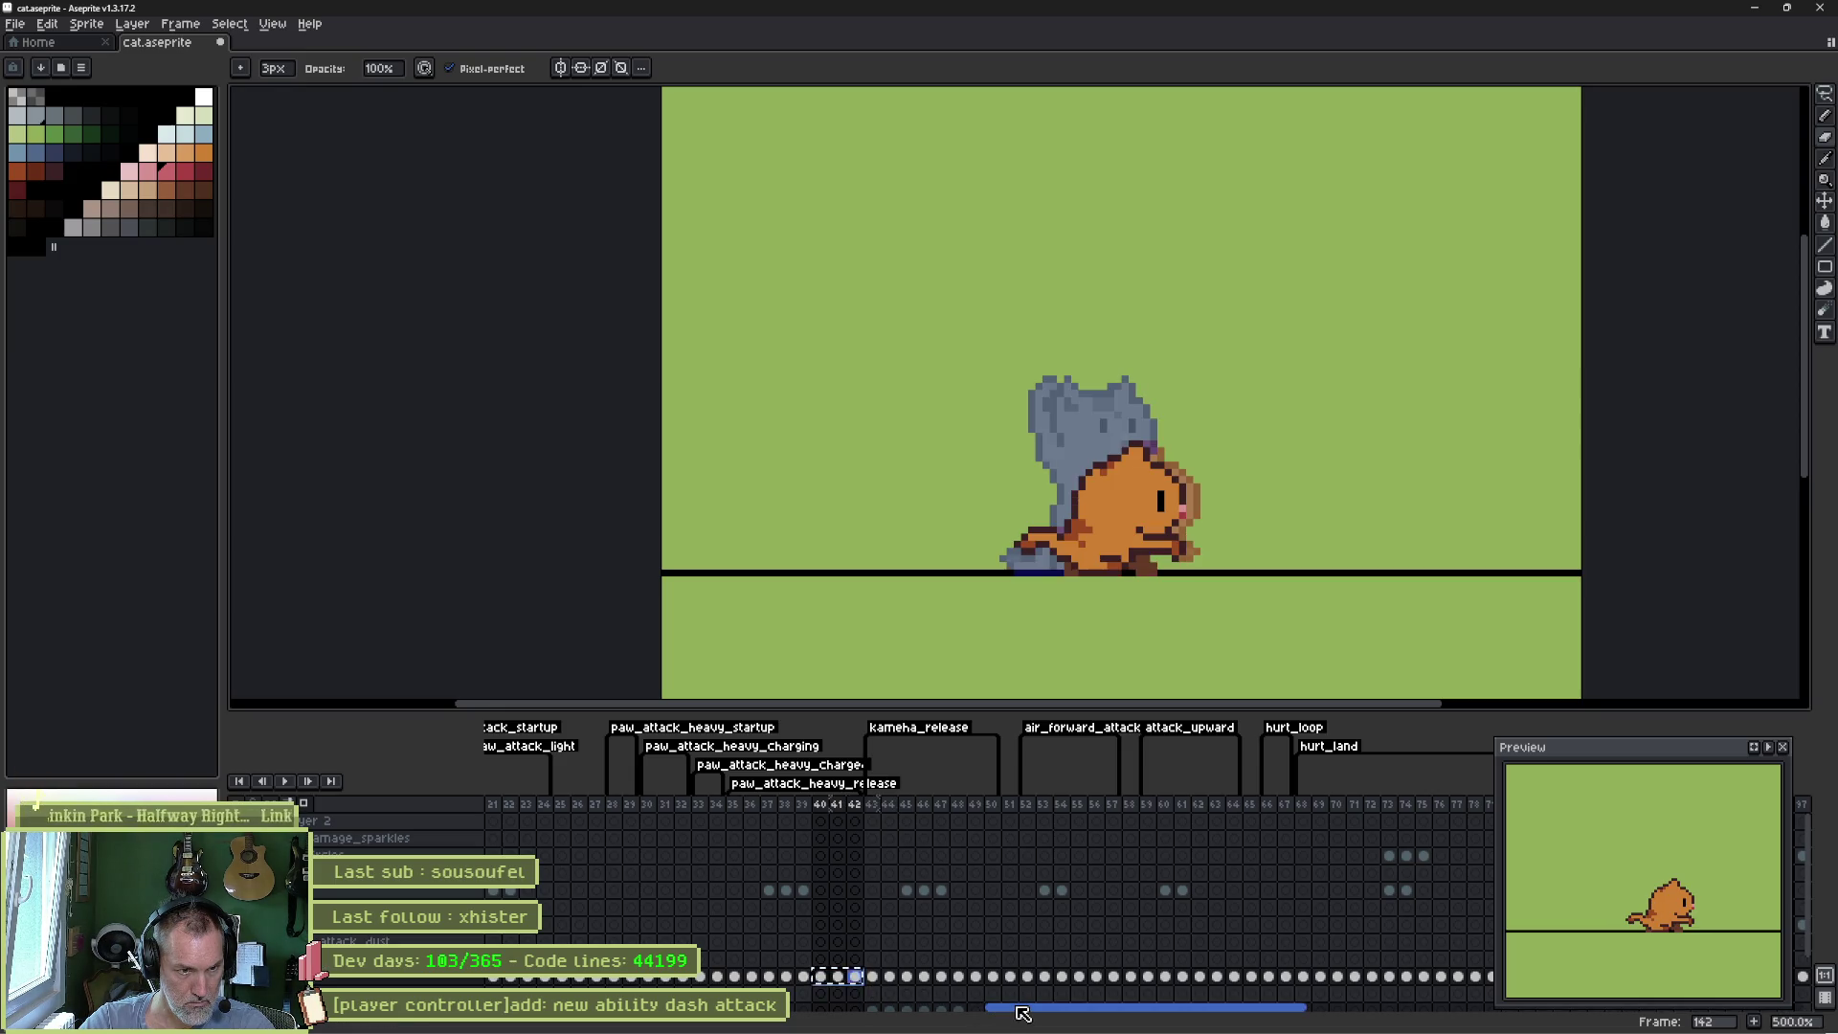
{"action": "left_click_drag", "start_coordinate": [1022, 1013], "coordinate": [810, 1018]}
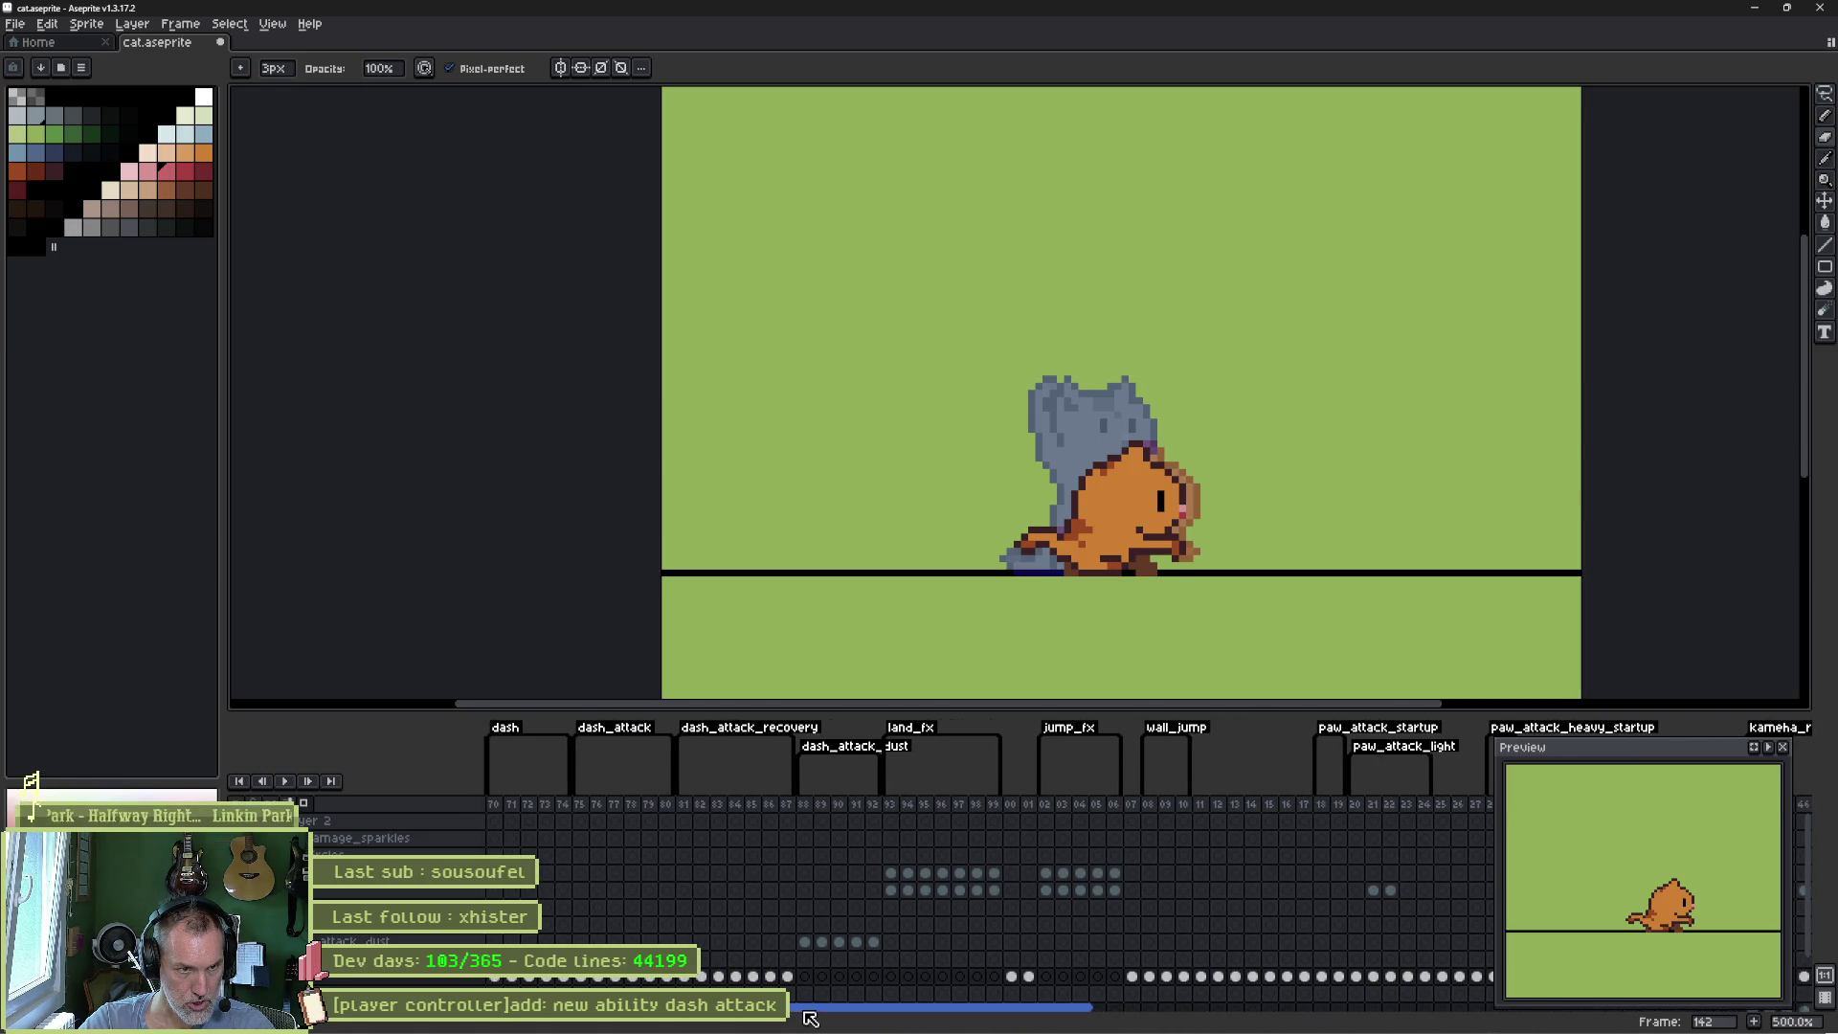
{"action": "left_click", "coordinate": [735, 978]}
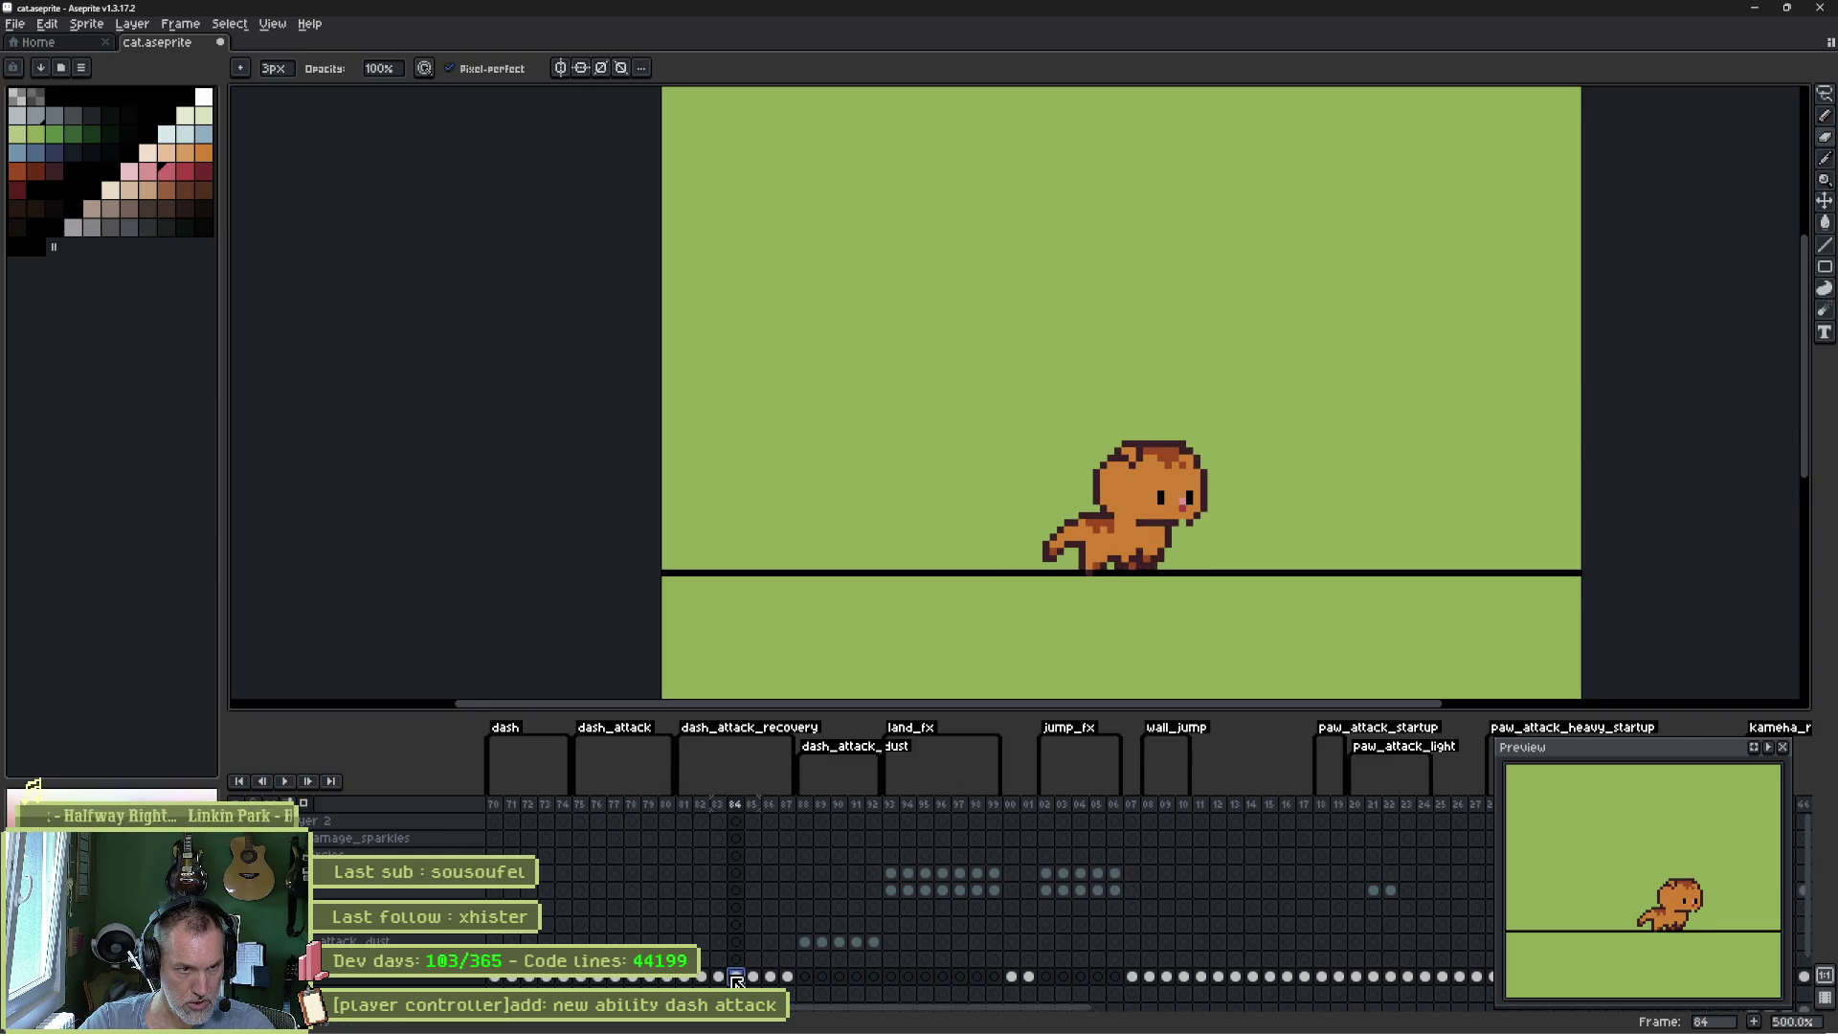
{"action": "left_click_drag", "start_coordinate": [736, 977], "coordinate": [791, 986]}
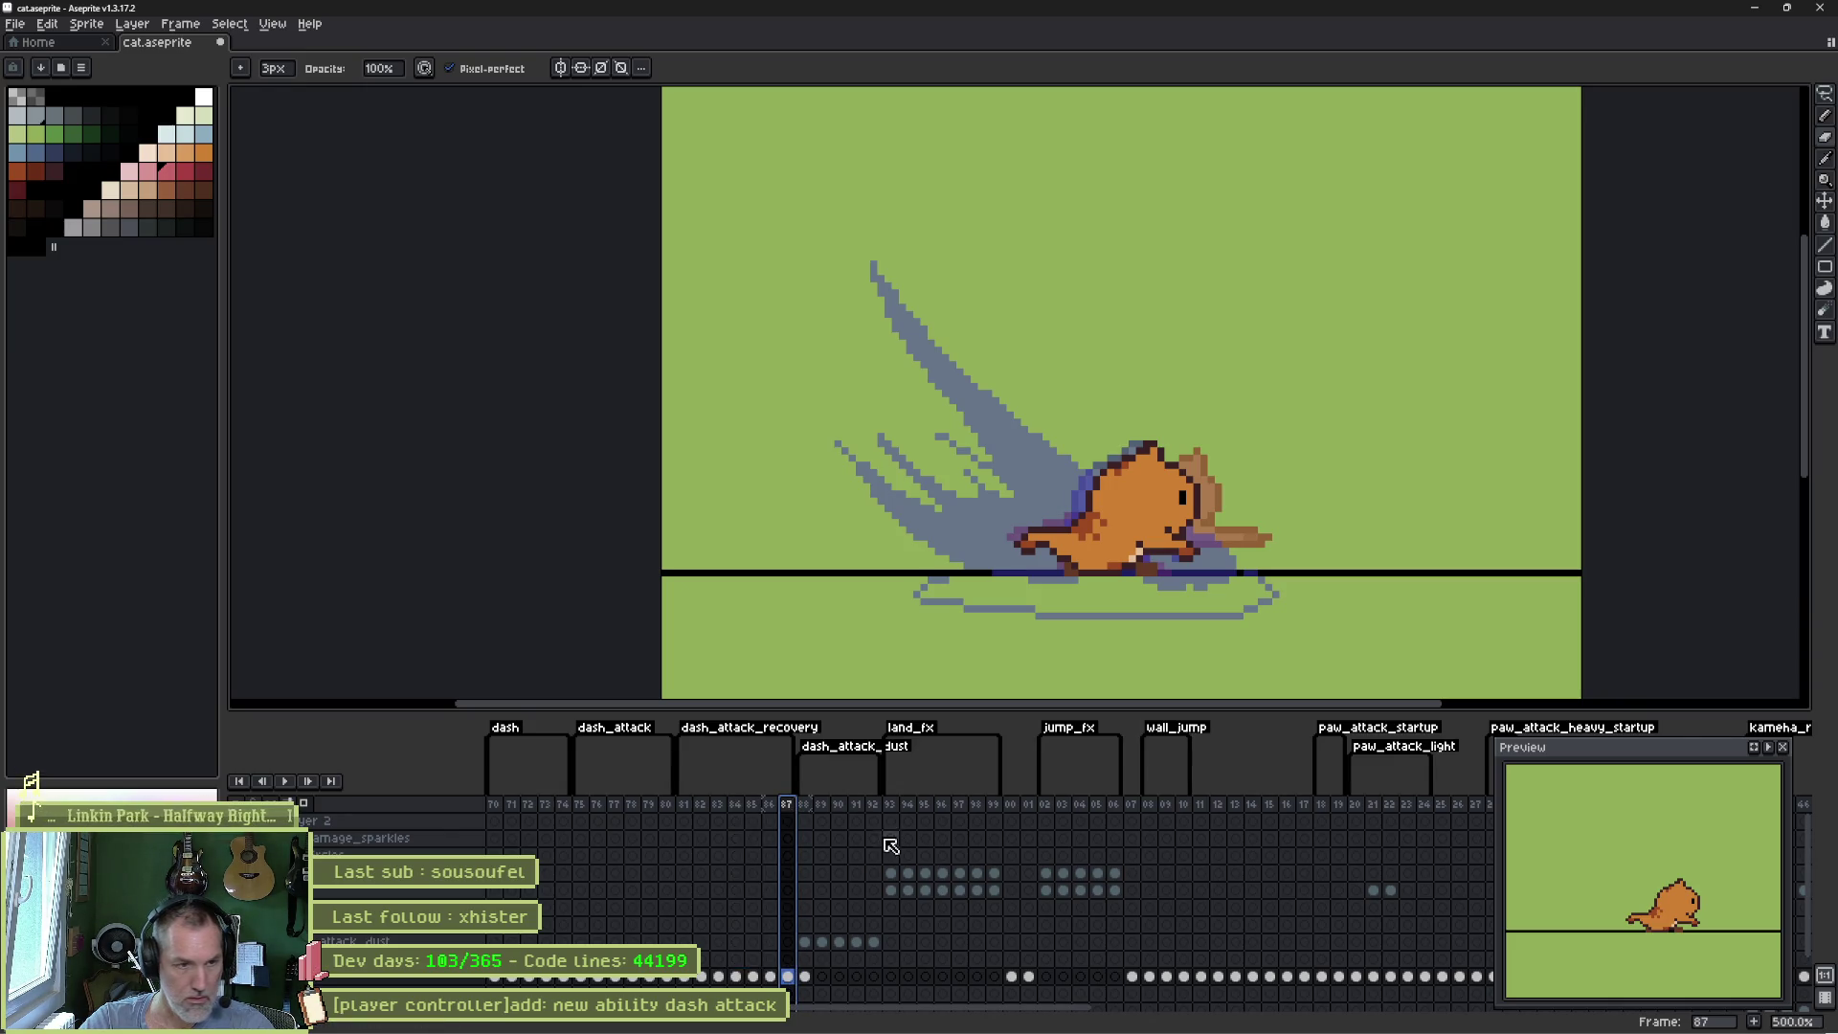
- Add frame 88, trim the recovery tag to end at 87, and move the frame 82 cat cel into frame 88
{"action": "key", "text": "alt+n"}
{"action": "left_click_drag", "start_coordinate": [811, 757], "coordinate": [794, 757]}
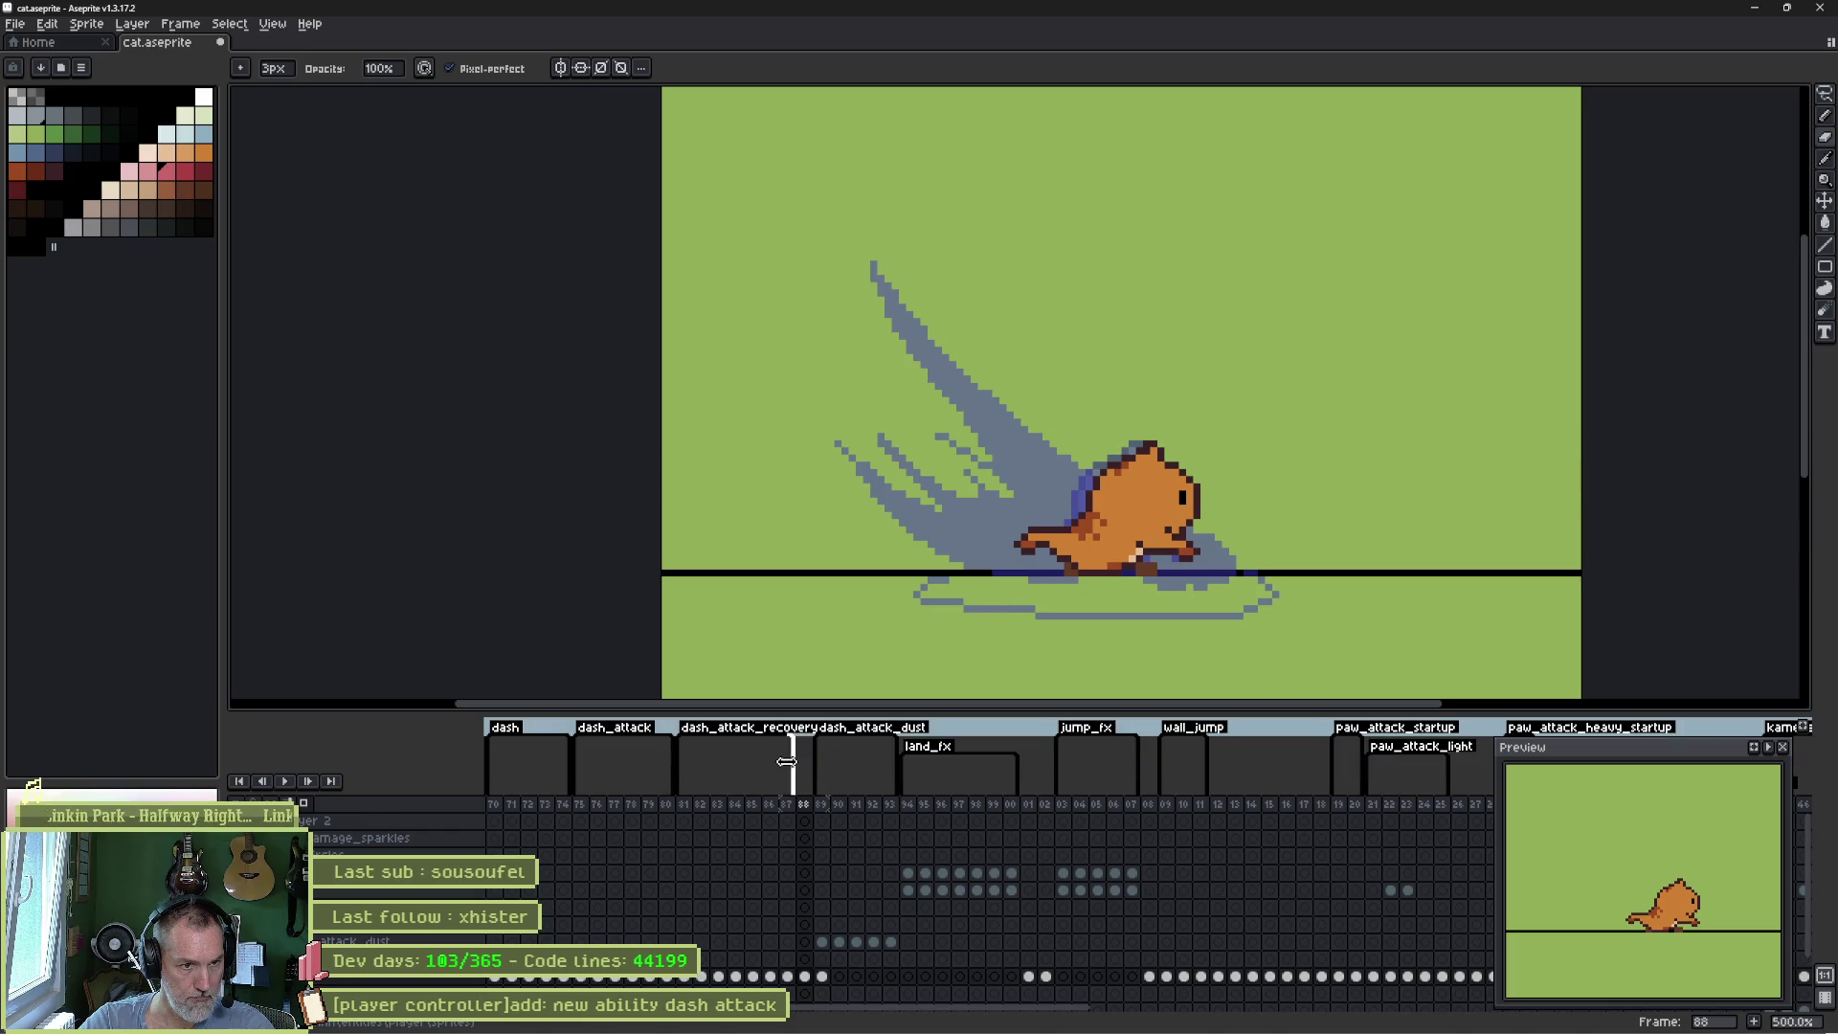
{"action": "left_click", "coordinate": [804, 976]}
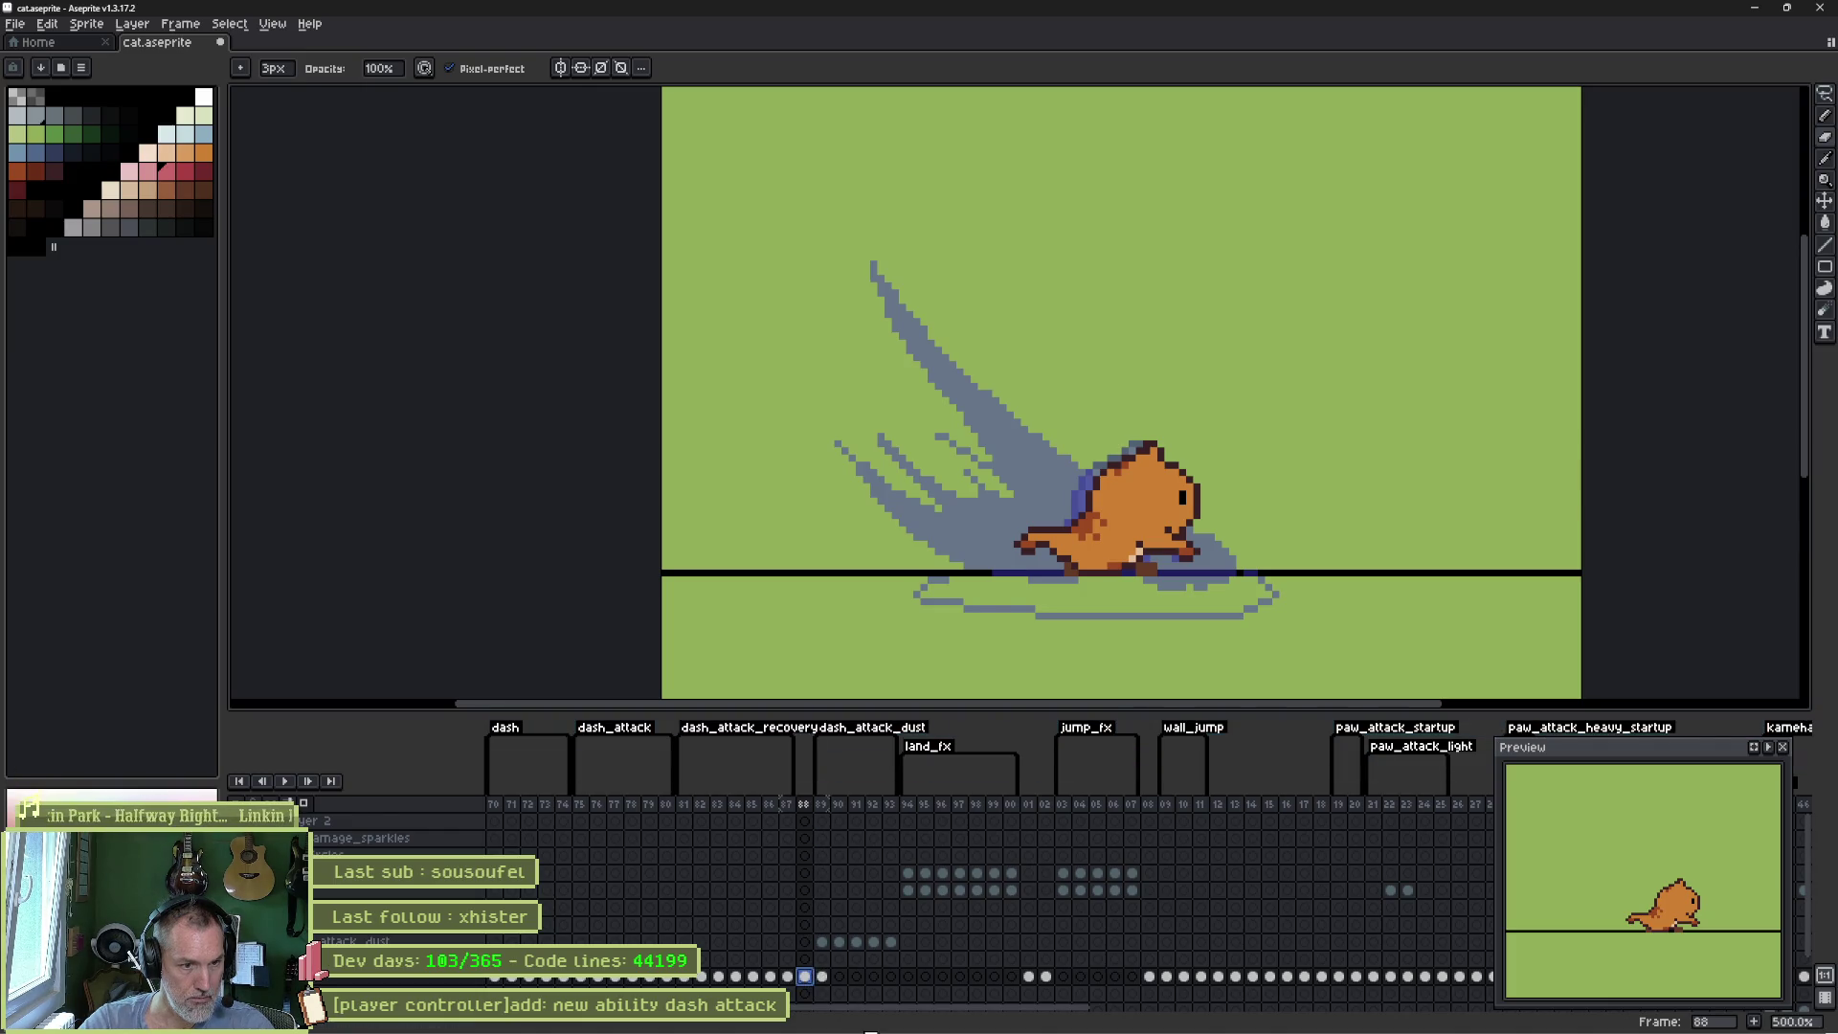
{"action": "key", "text": "Delete"}
{"action": "left_click", "coordinate": [706, 978]}
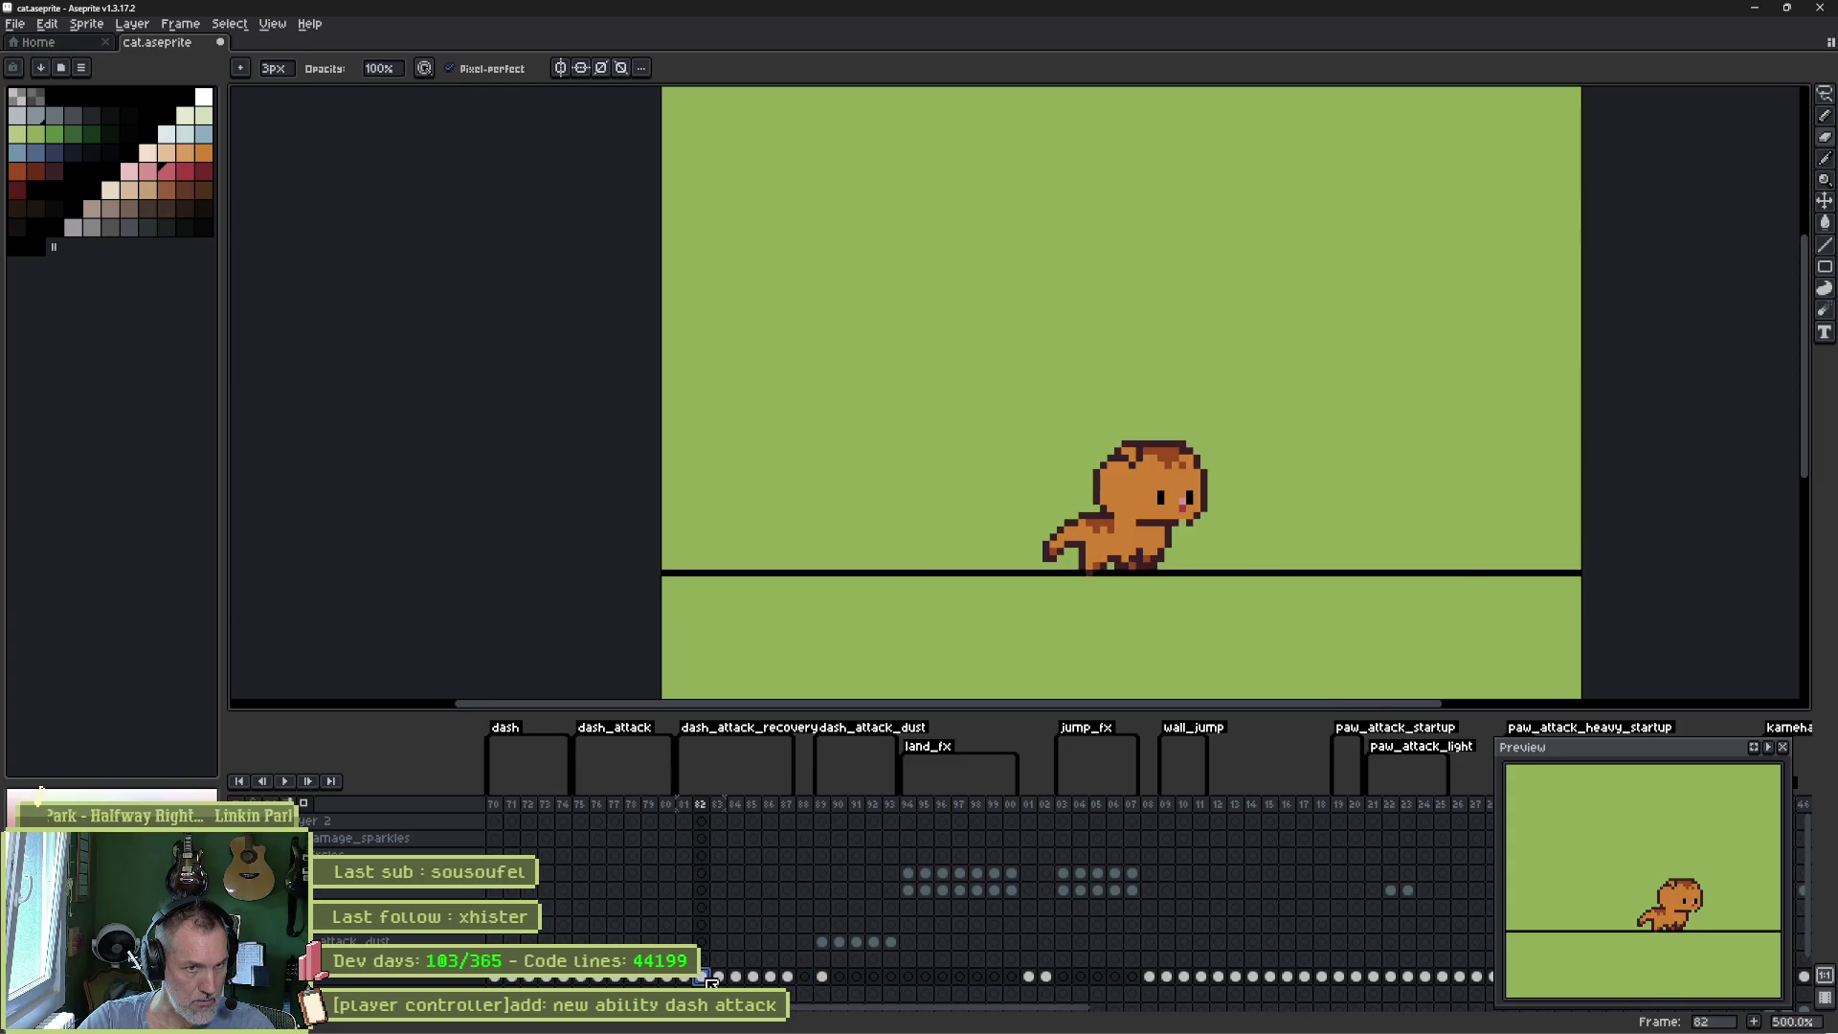
{"action": "left_click_drag", "start_coordinate": [707, 978], "coordinate": [804, 977]}
- Review the recovery poses across frames 80–85 and select frames 75–82
{"action": "left_click", "coordinate": [689, 977]}
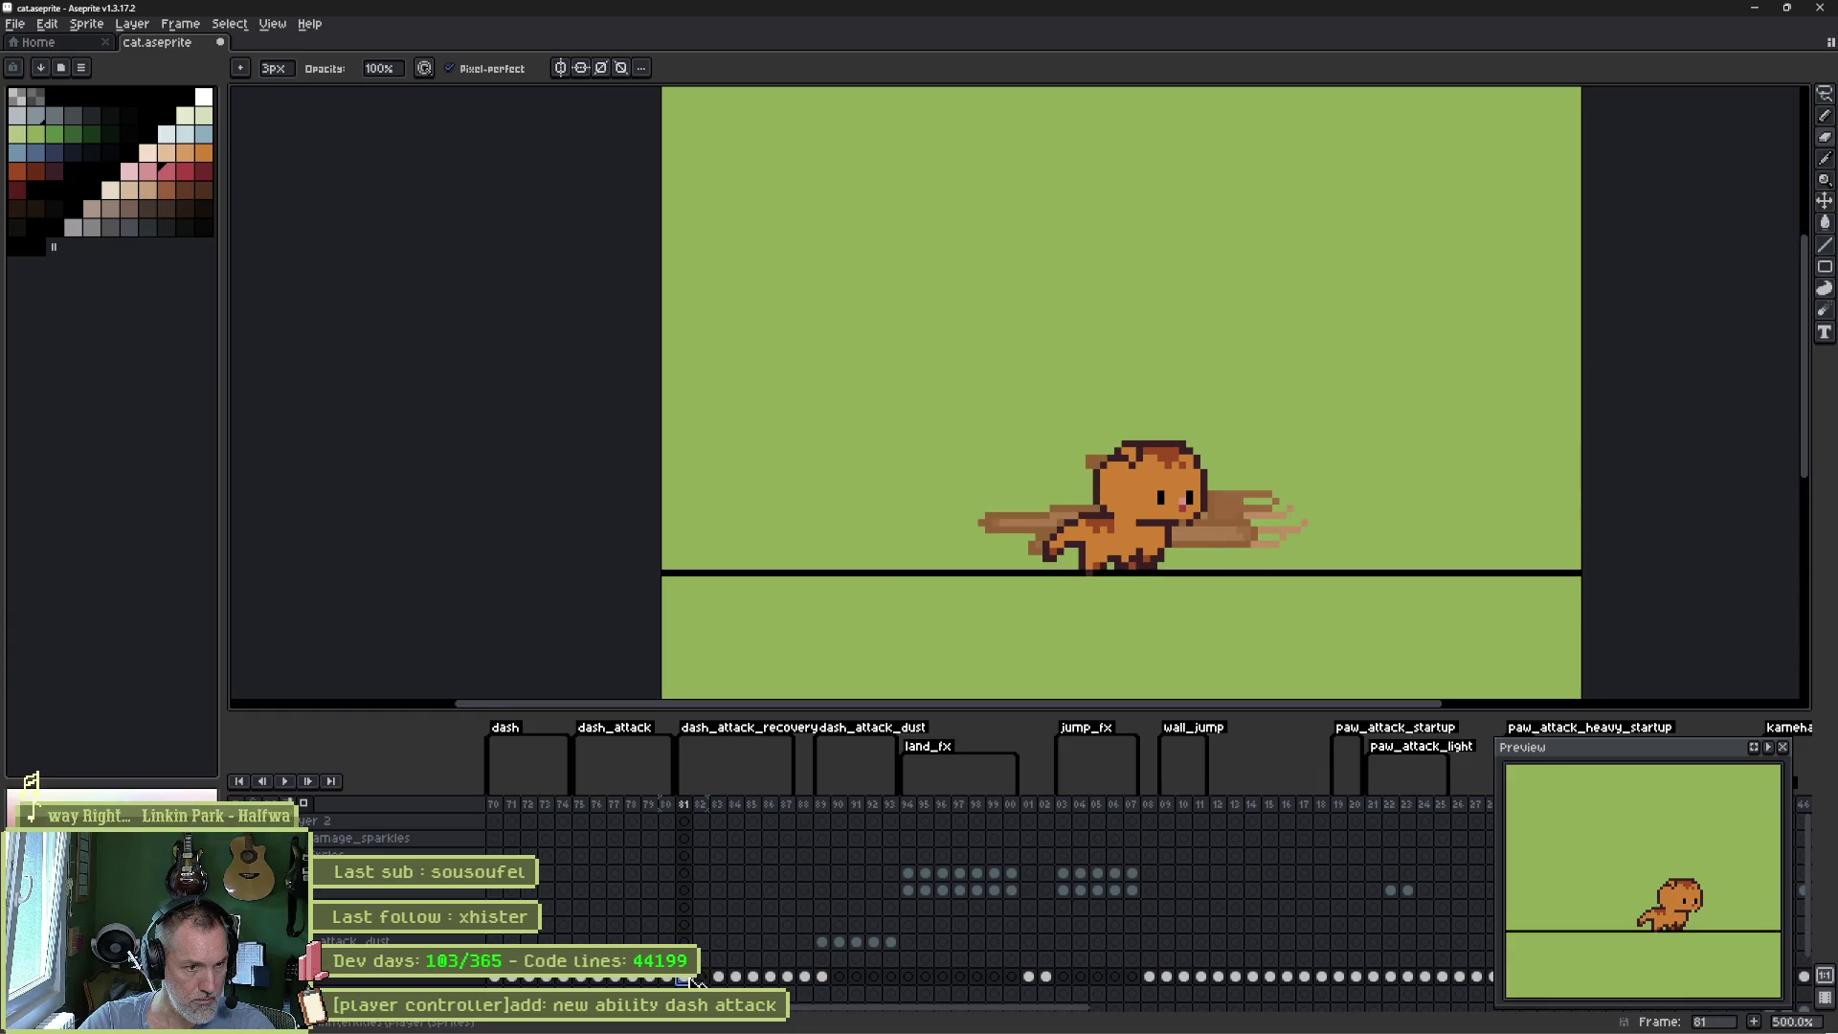
{"action": "mouse_move", "coordinate": [716, 978]}
{"action": "left_mouse_down"}
{"action": "mouse_move", "coordinate": [828, 986]}
{"action": "mouse_move", "coordinate": [692, 986]}
{"action": "left_mouse_up"}
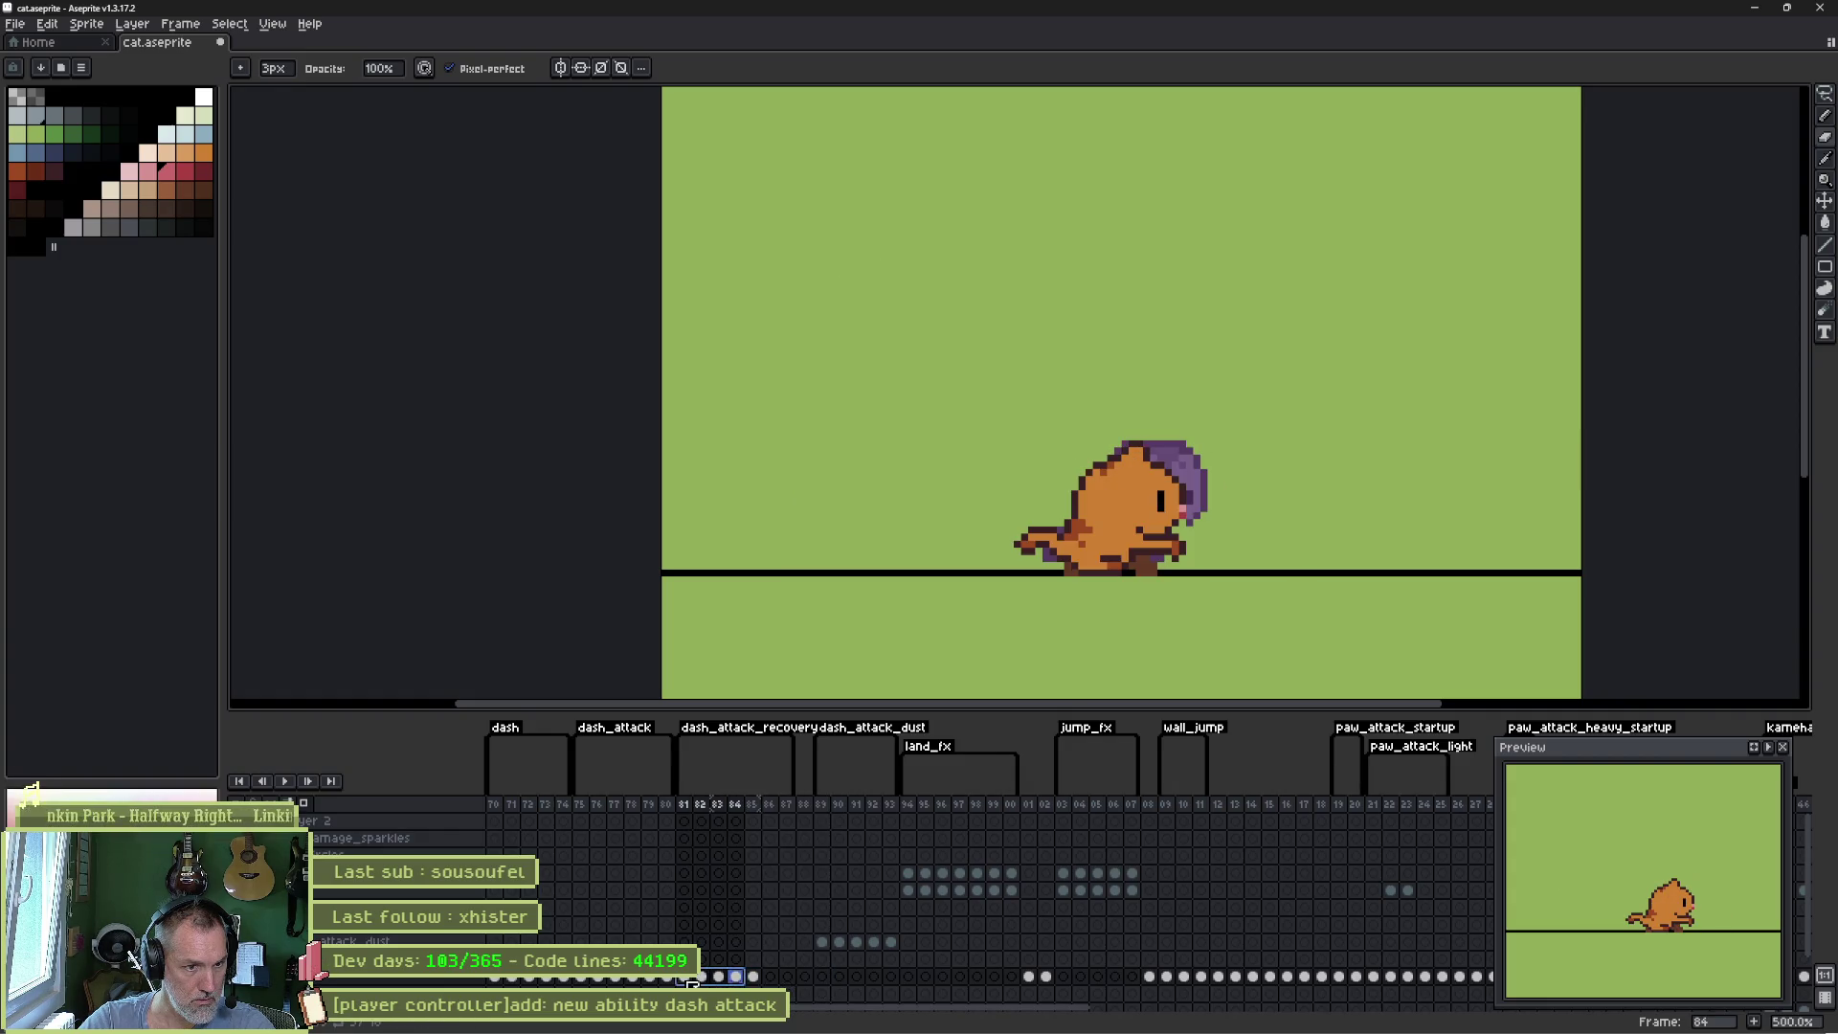
{"action": "left_click", "coordinate": [756, 979]}
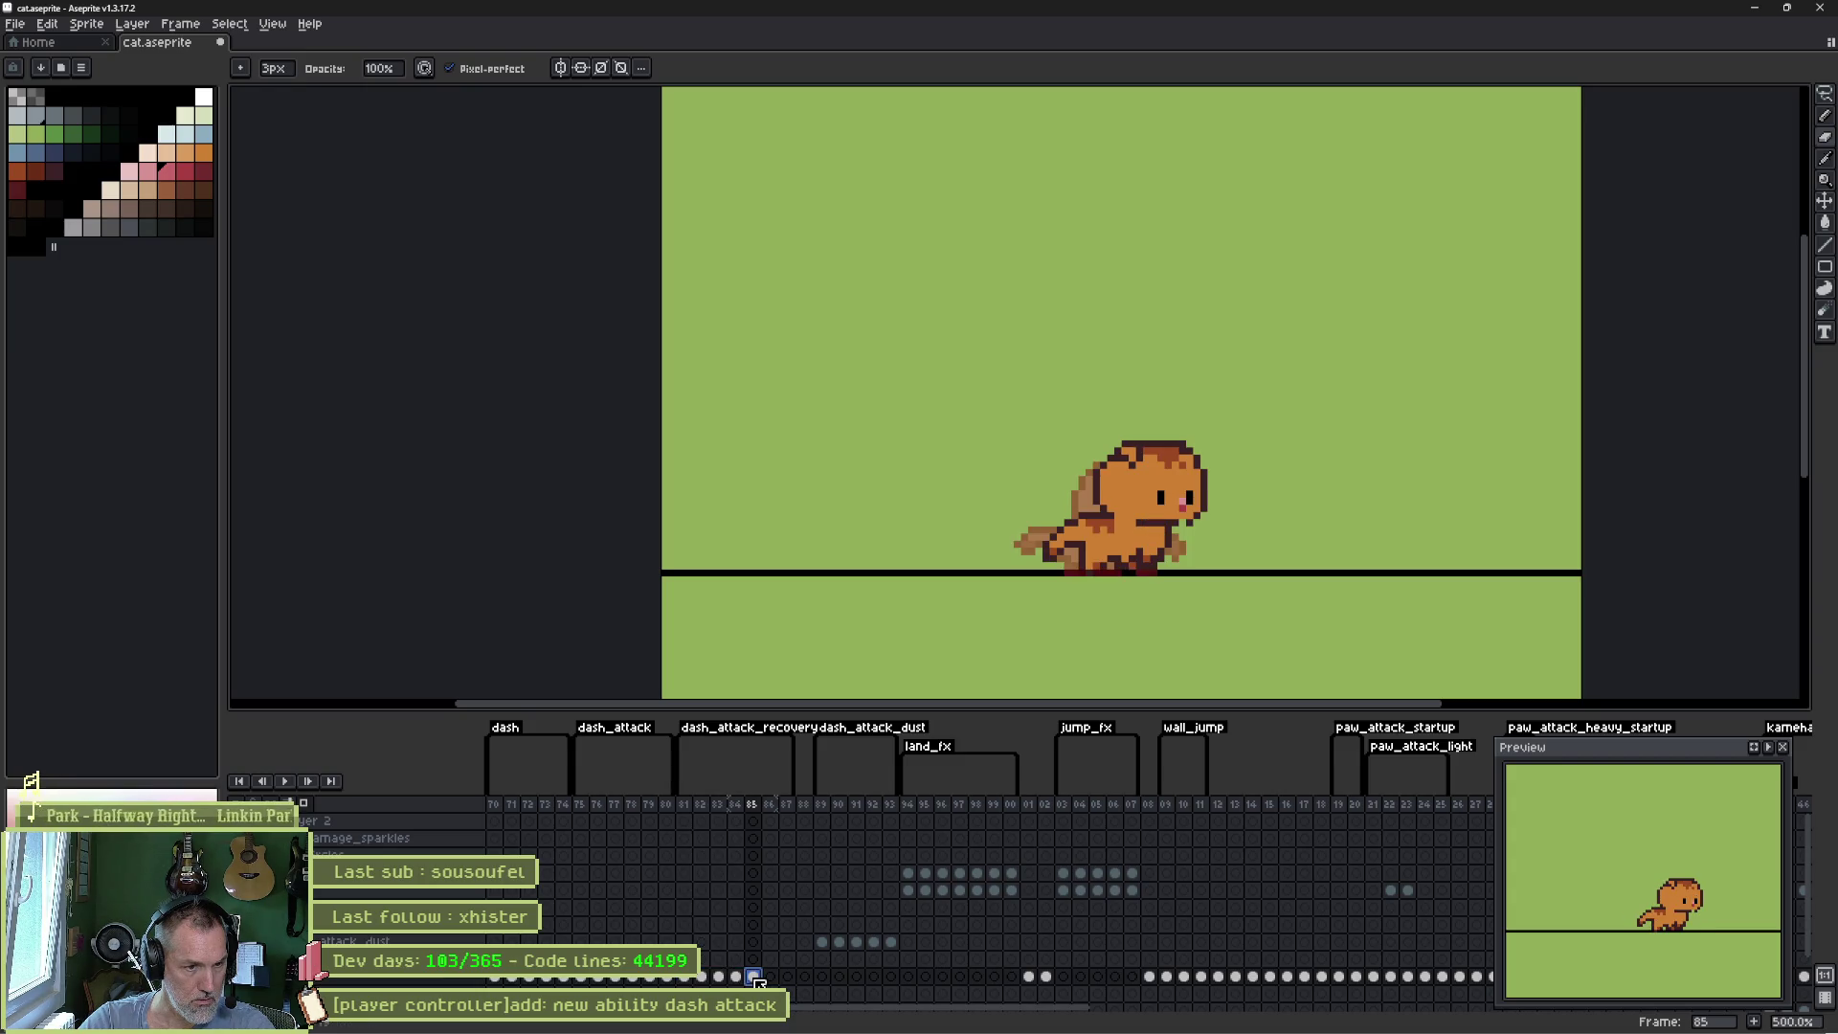
{"action": "left_click_drag", "start_coordinate": [676, 983], "coordinate": [735, 981]}
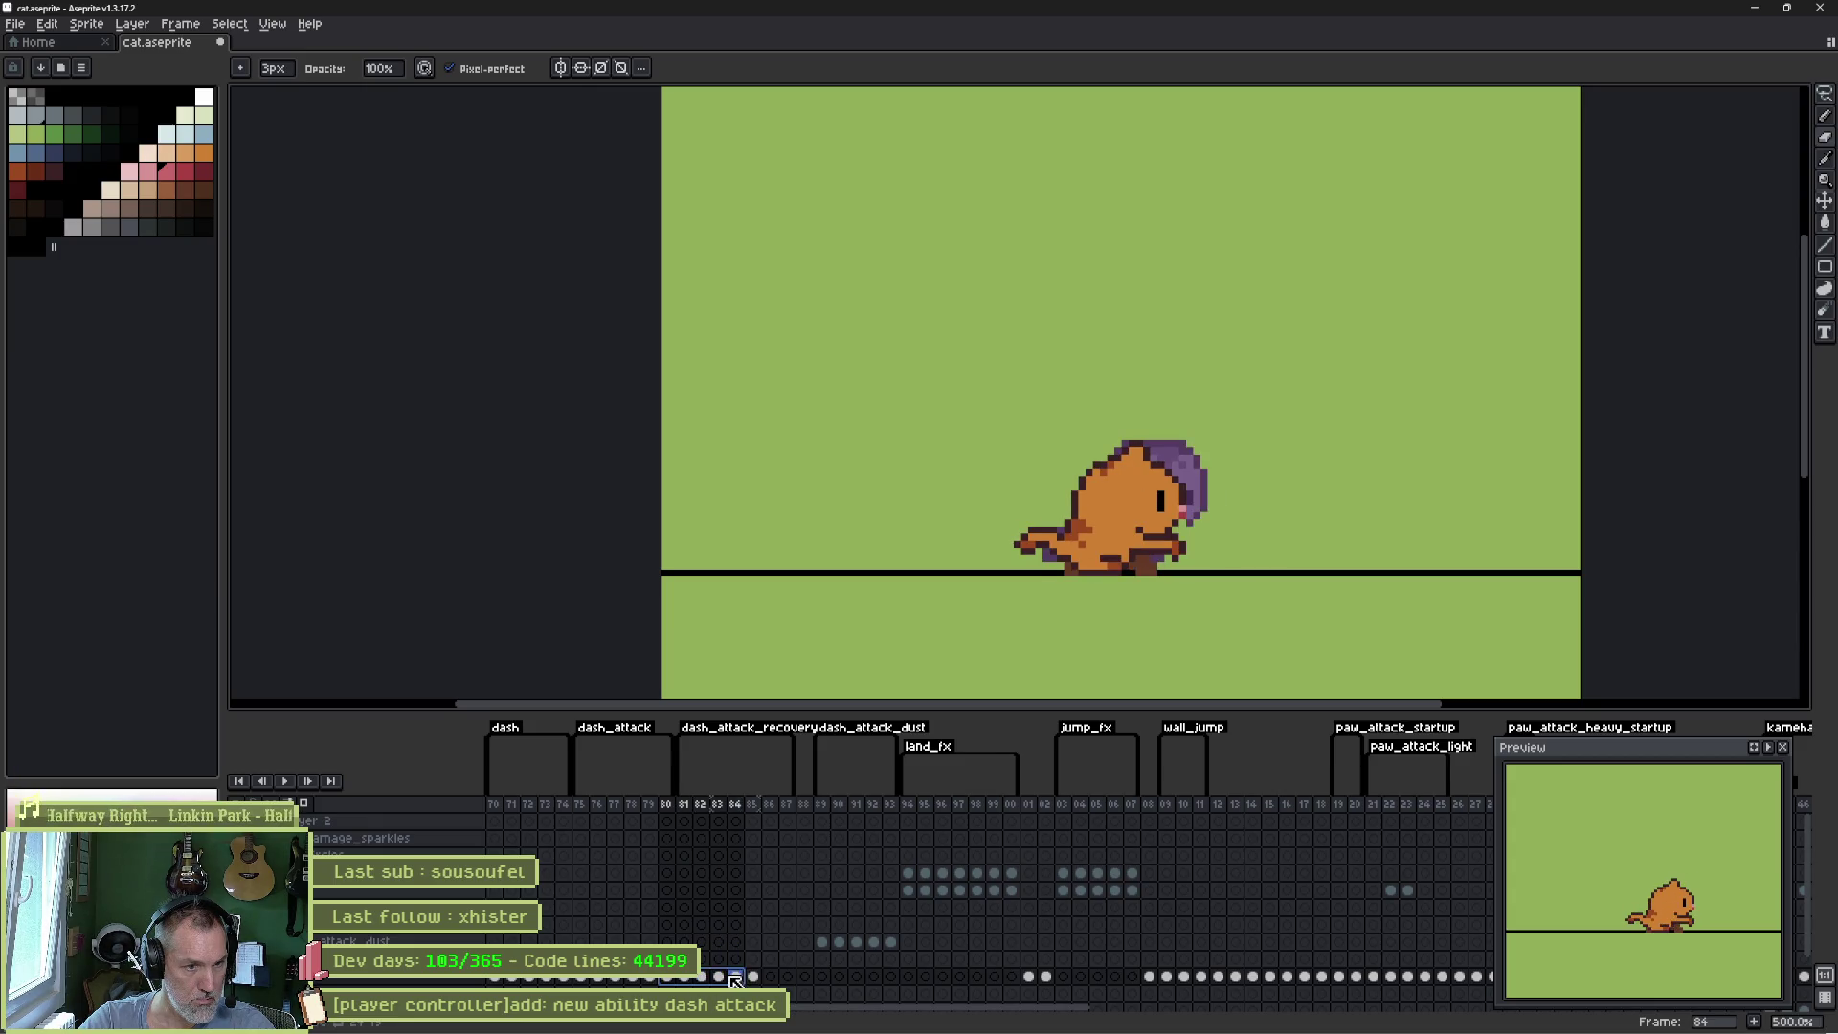
{"action": "left_click", "coordinate": [755, 979]}
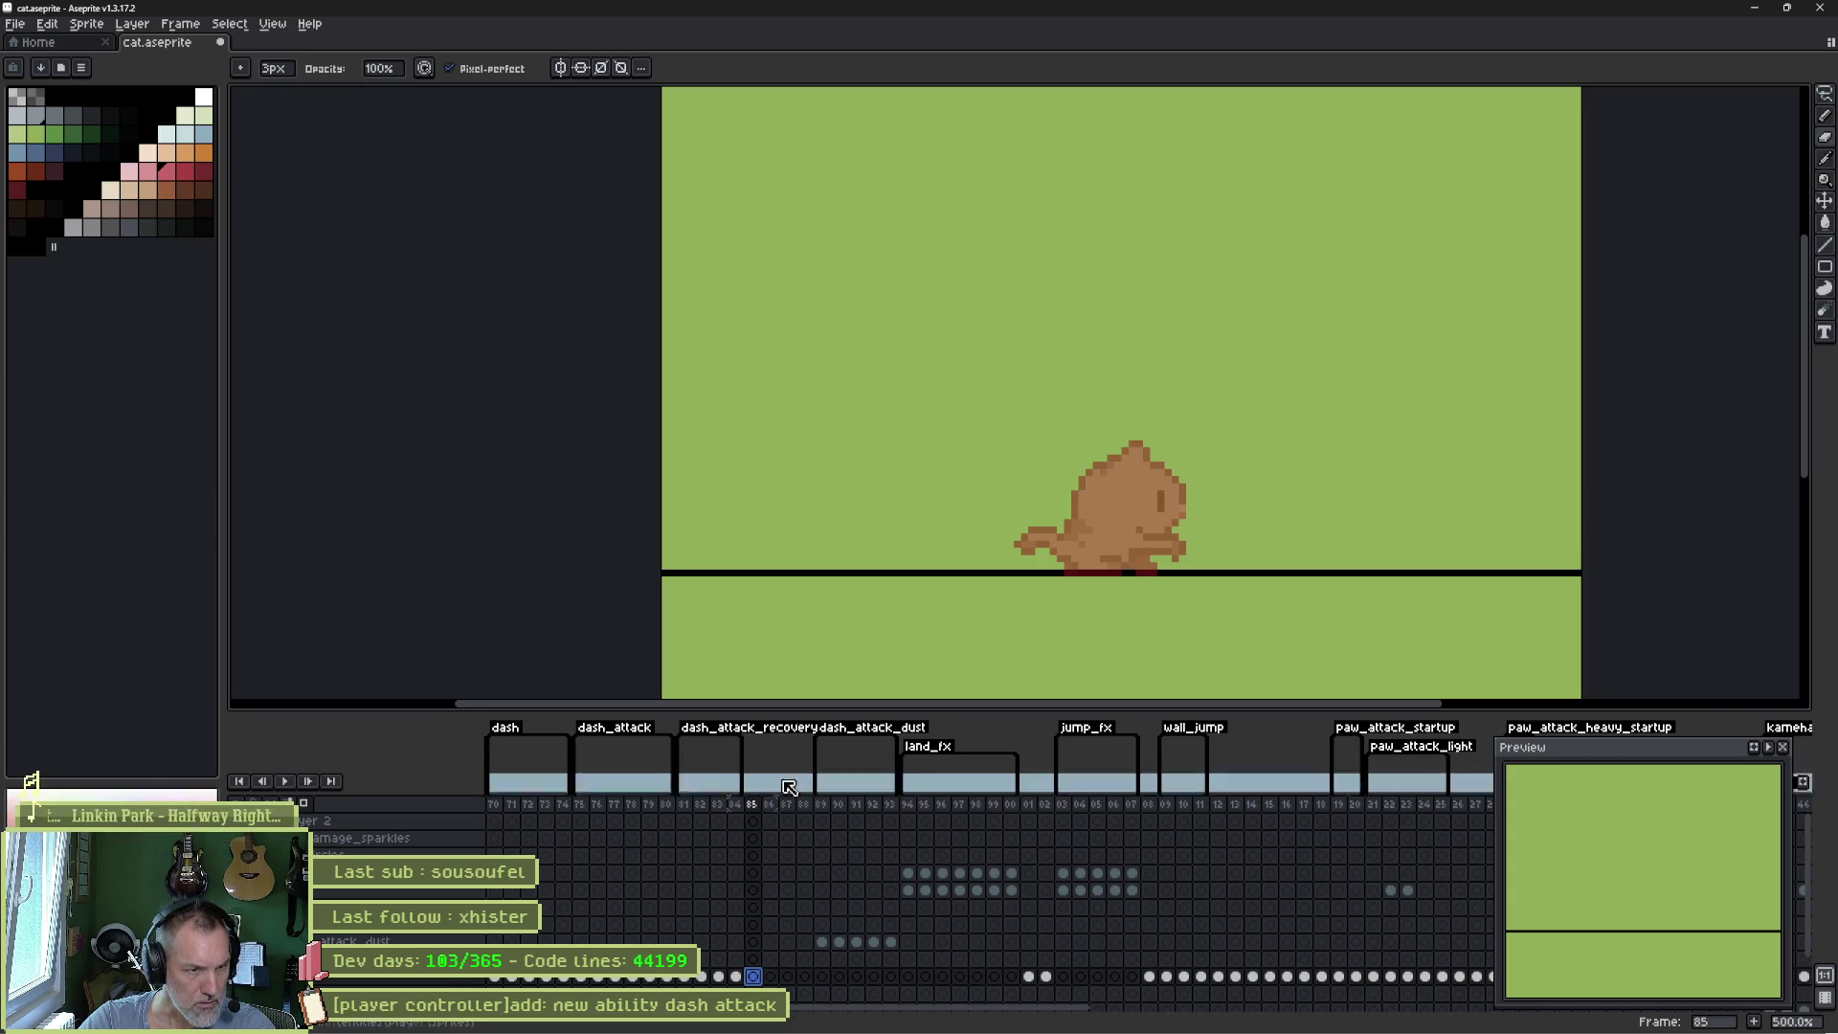
{"action": "left_click", "coordinate": [684, 809]}
{"action": "key", "text": "Right"}
{"action": "key", "text": "Right"}
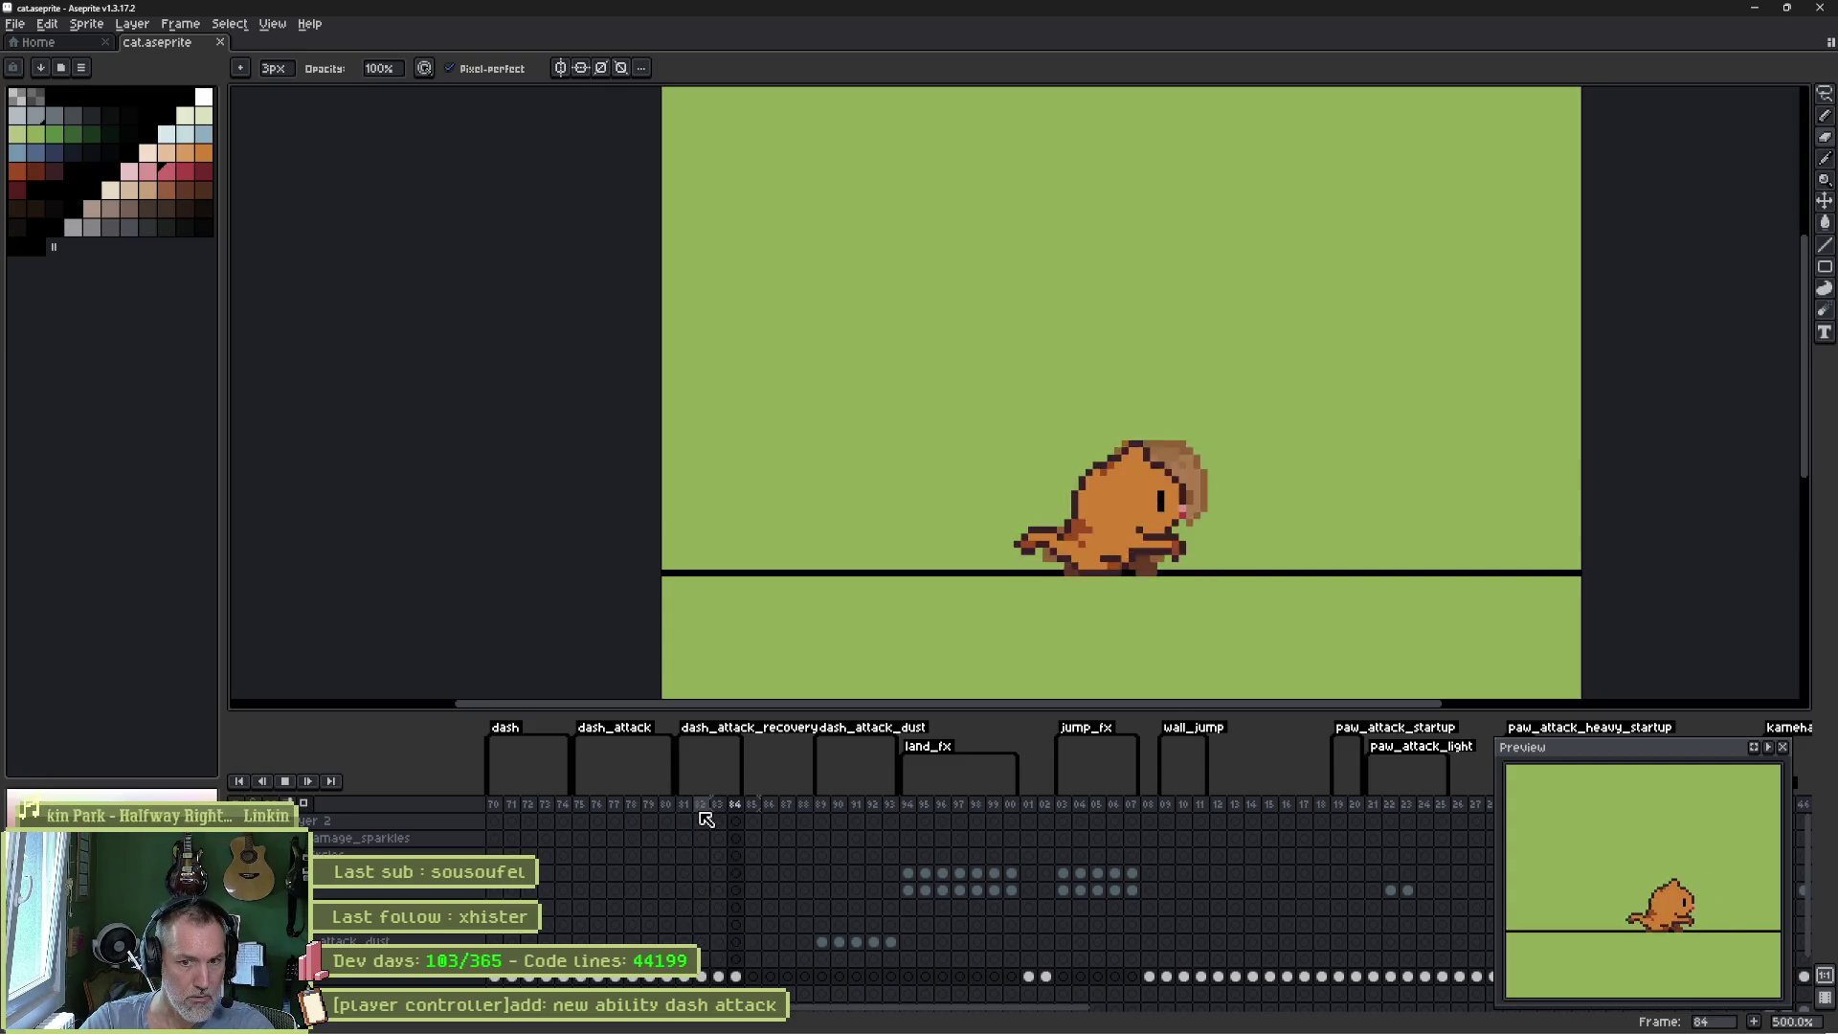
{"action": "left_click_drag", "start_coordinate": [579, 804], "coordinate": [736, 814]}
- Toggle the dash_attack_recovery tag's repeat option in Tag Properties, confirm, and return to Godot
{"action": "double_click", "coordinate": [737, 743]}
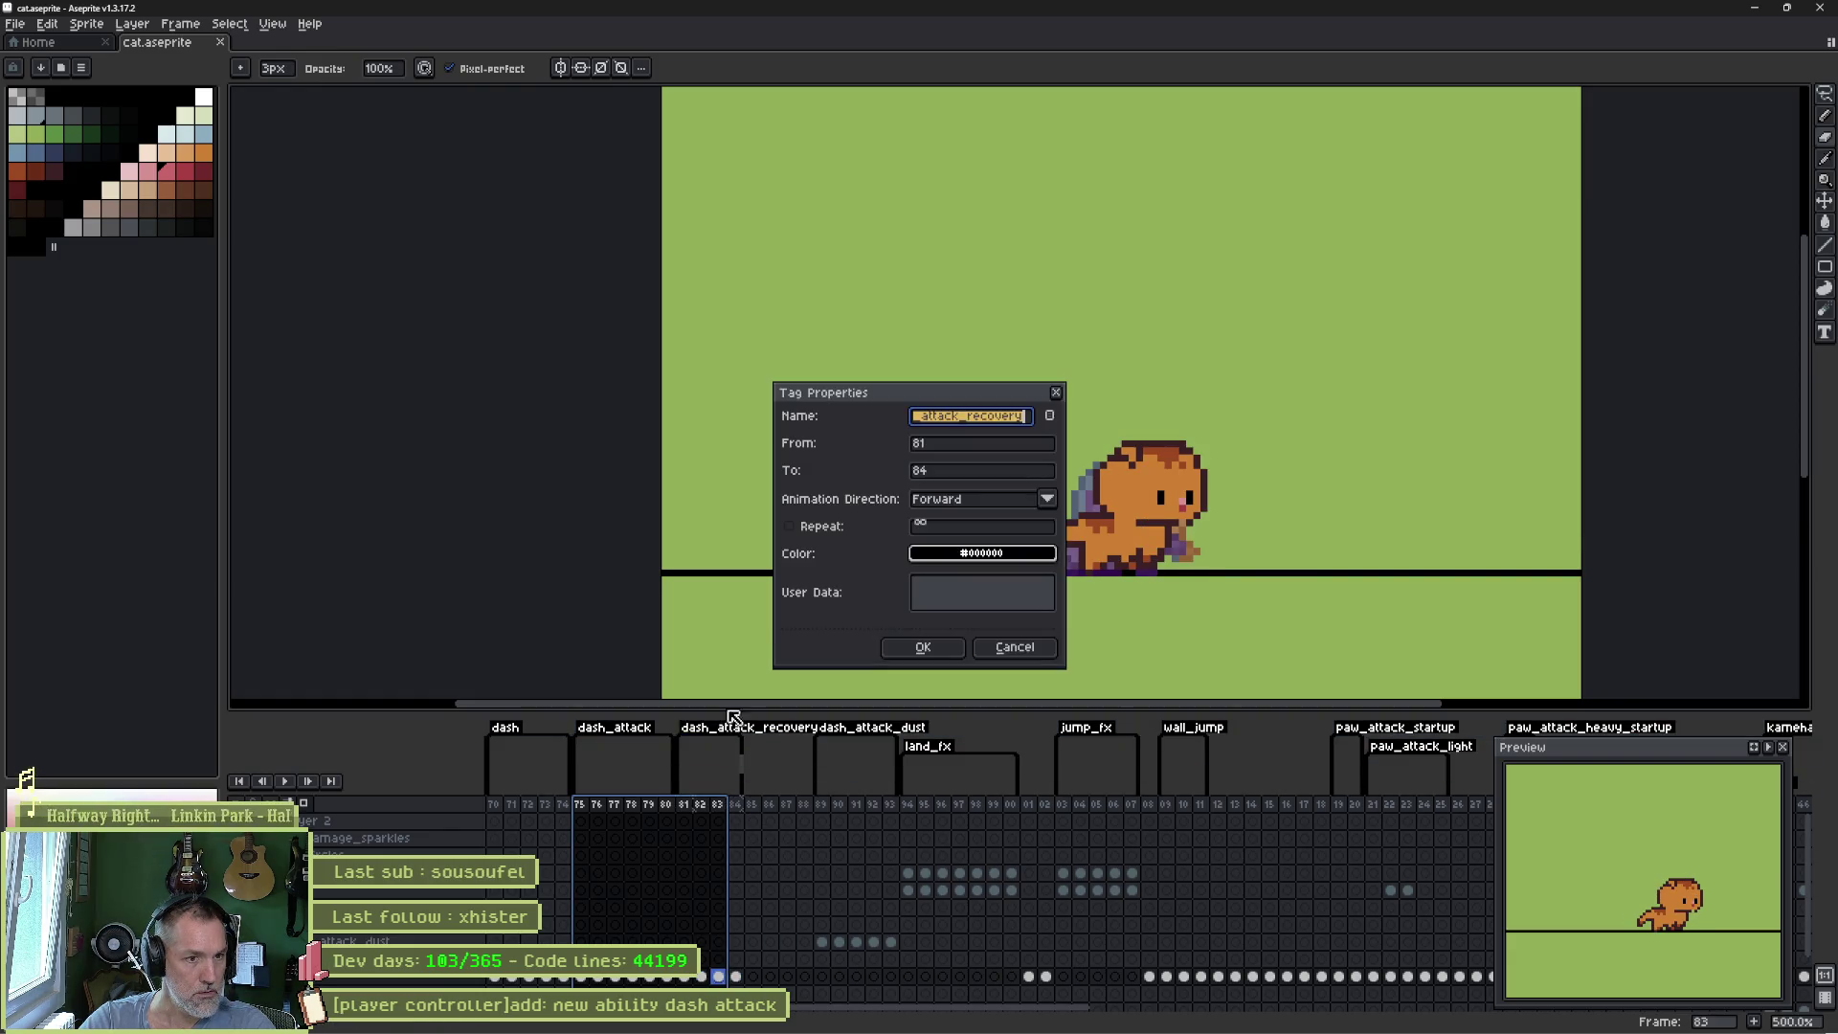
{"action": "left_click", "coordinate": [833, 525]}
{"action": "left_click", "coordinate": [923, 647]}
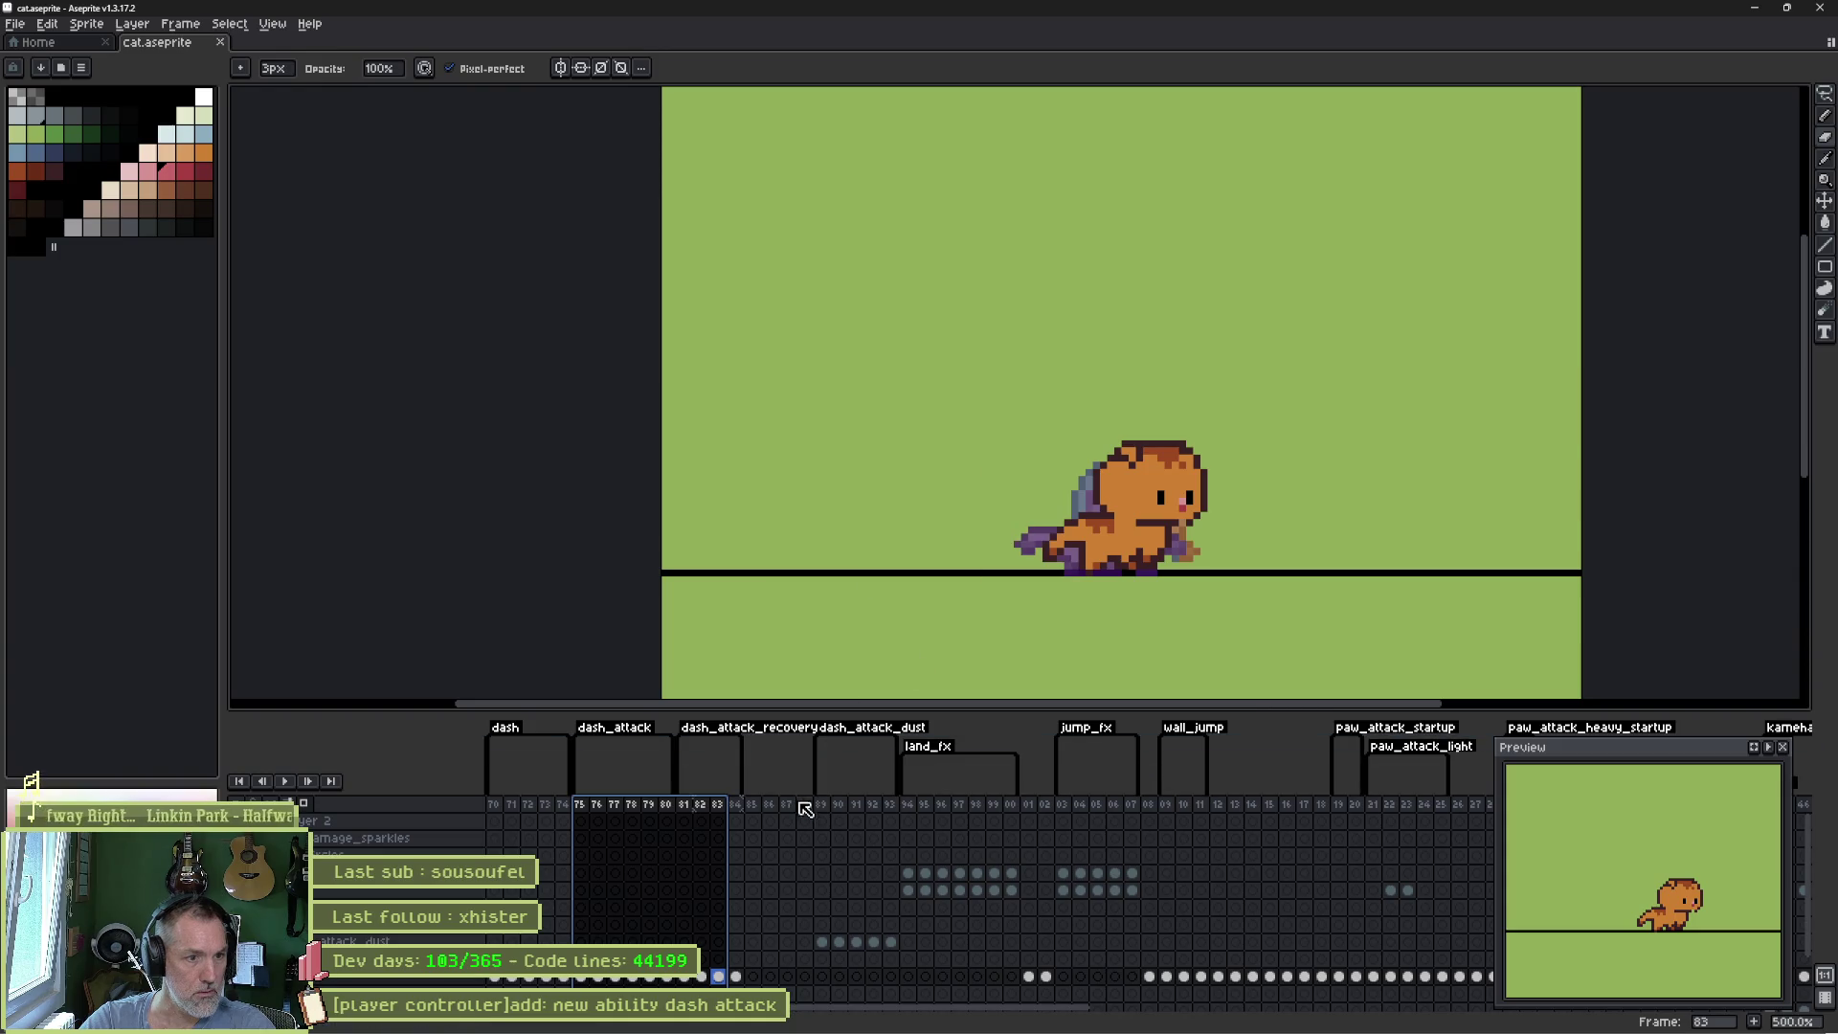
{"action": "left_click", "coordinate": [1053, 1025]}
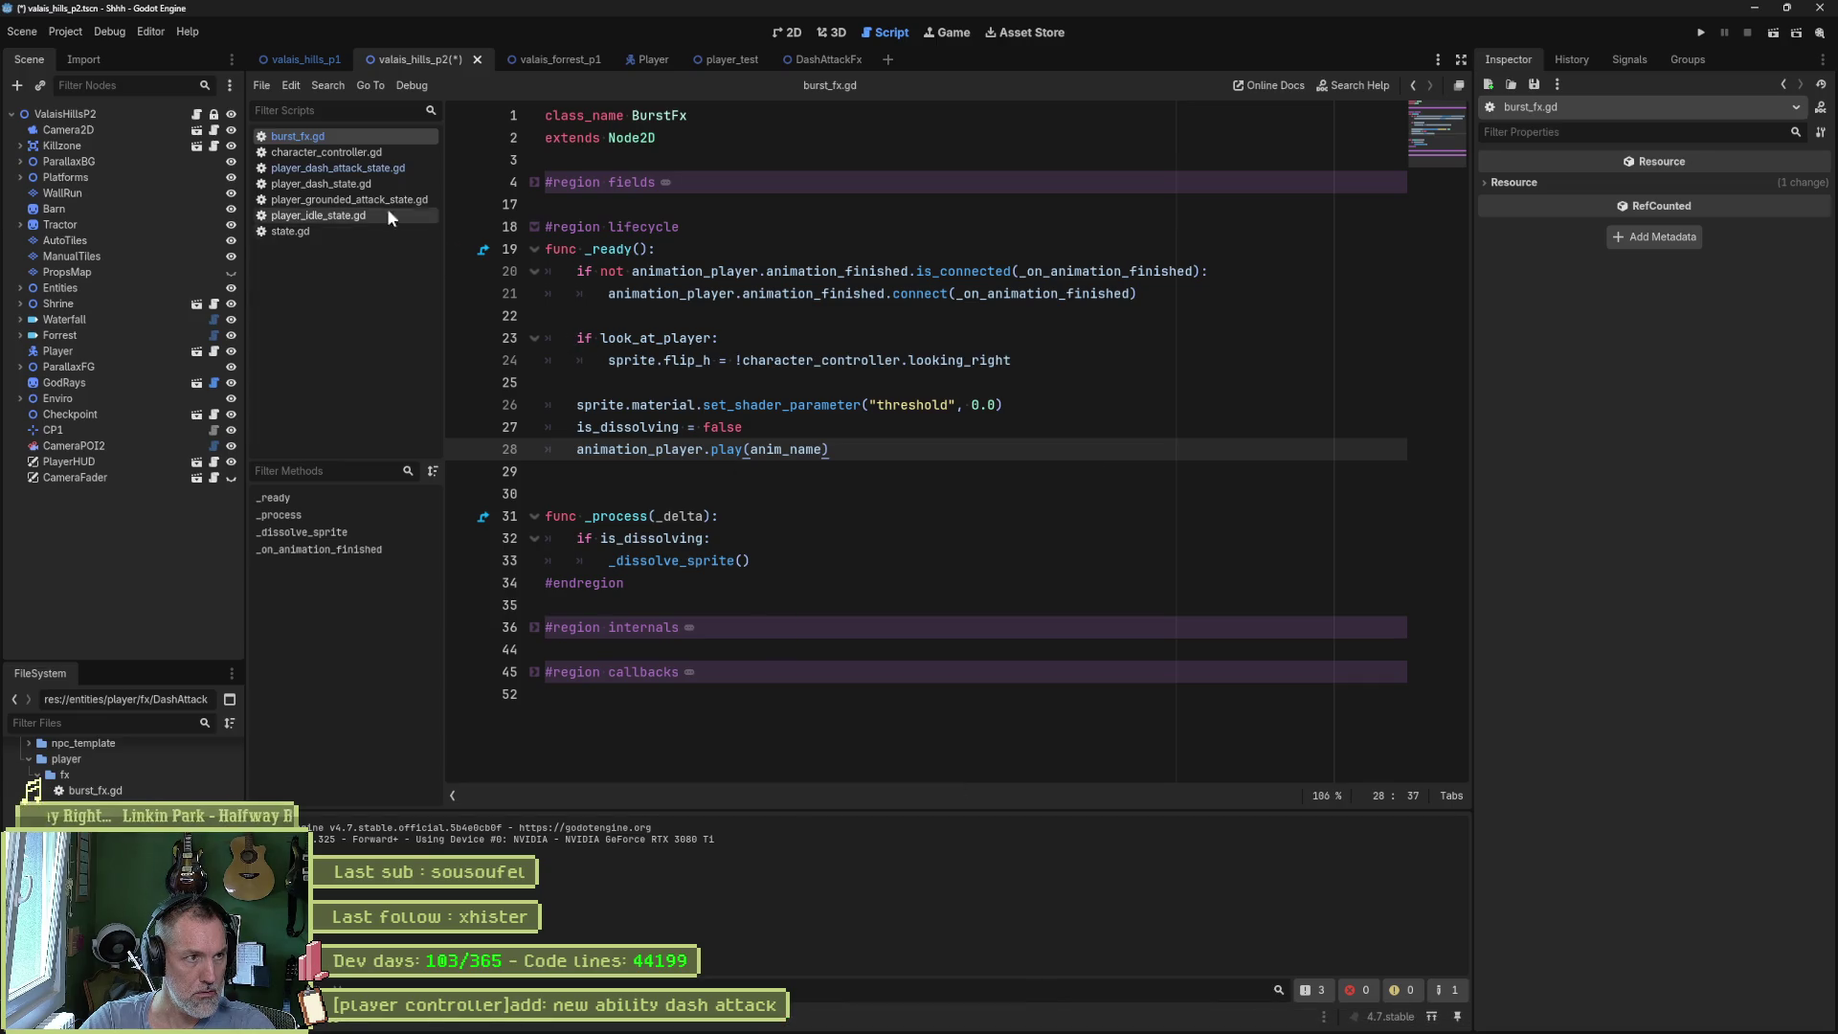
- Reimport the Player's CatSprite from the Aseprite file, then select the dash attack task title in Asana
{"action": "left_click", "coordinate": [643, 67]}
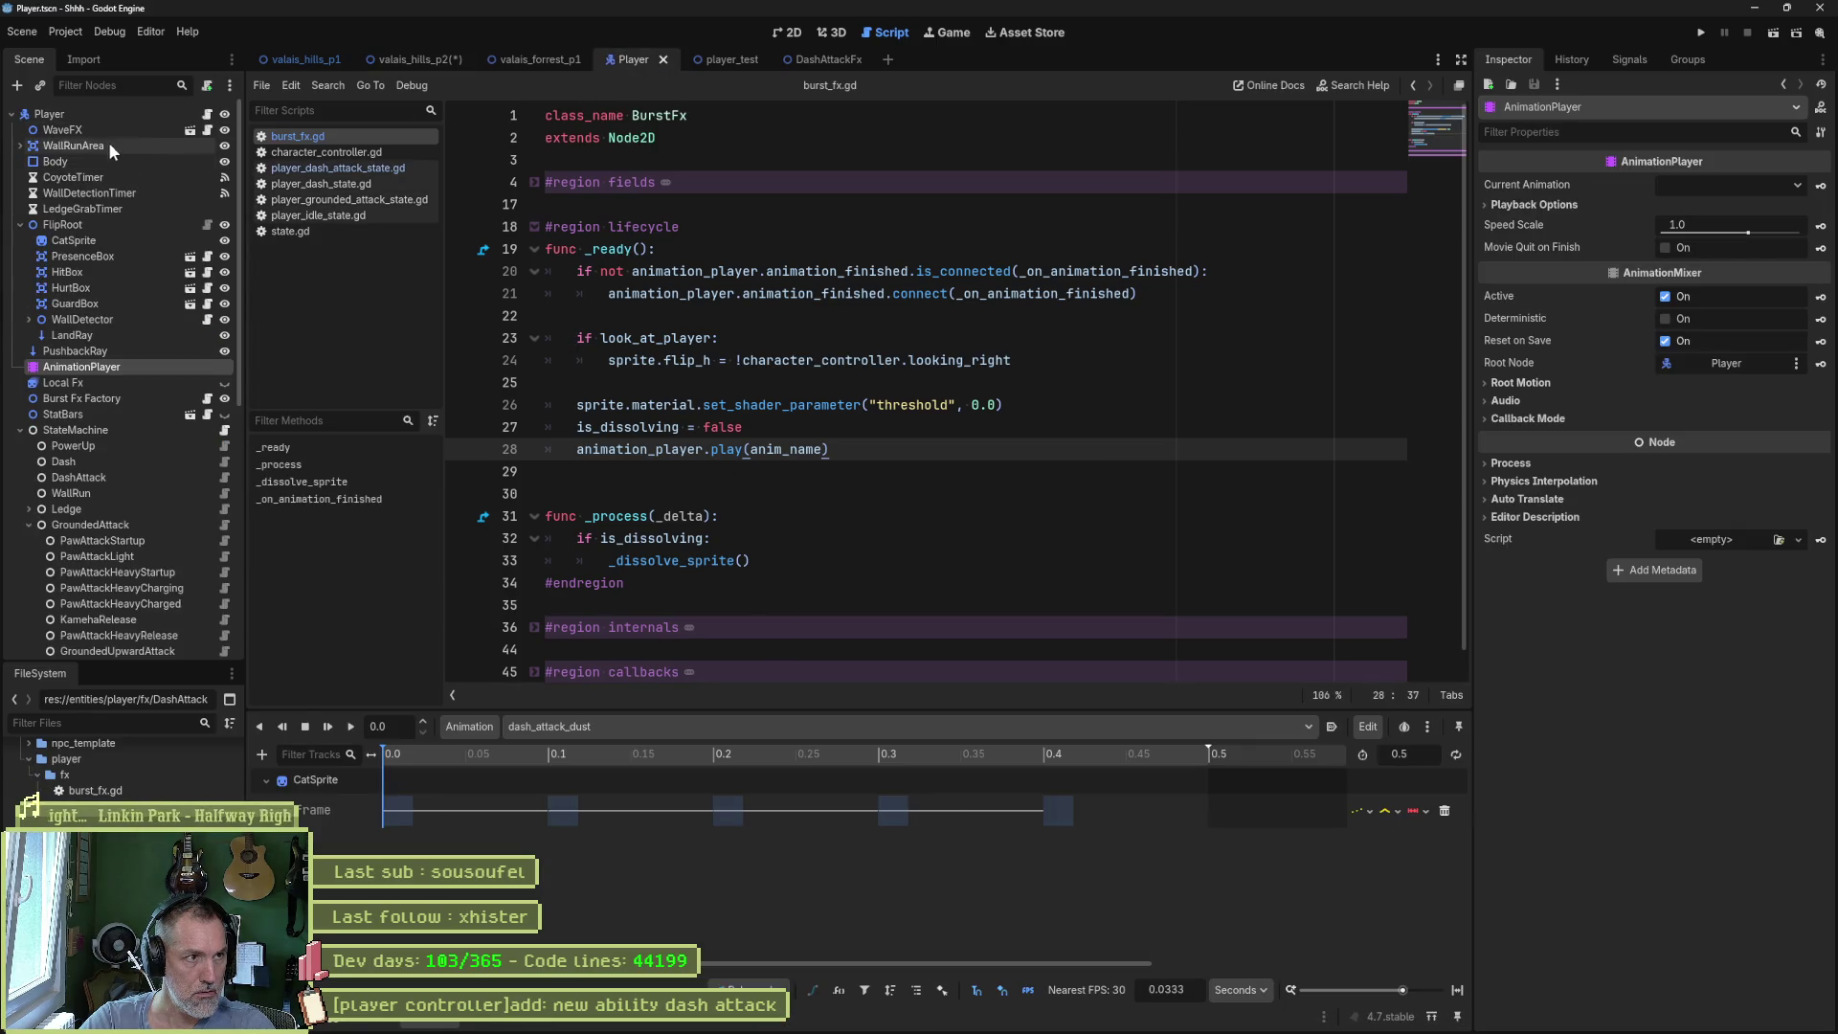
{"action": "left_click", "coordinate": [91, 240]}
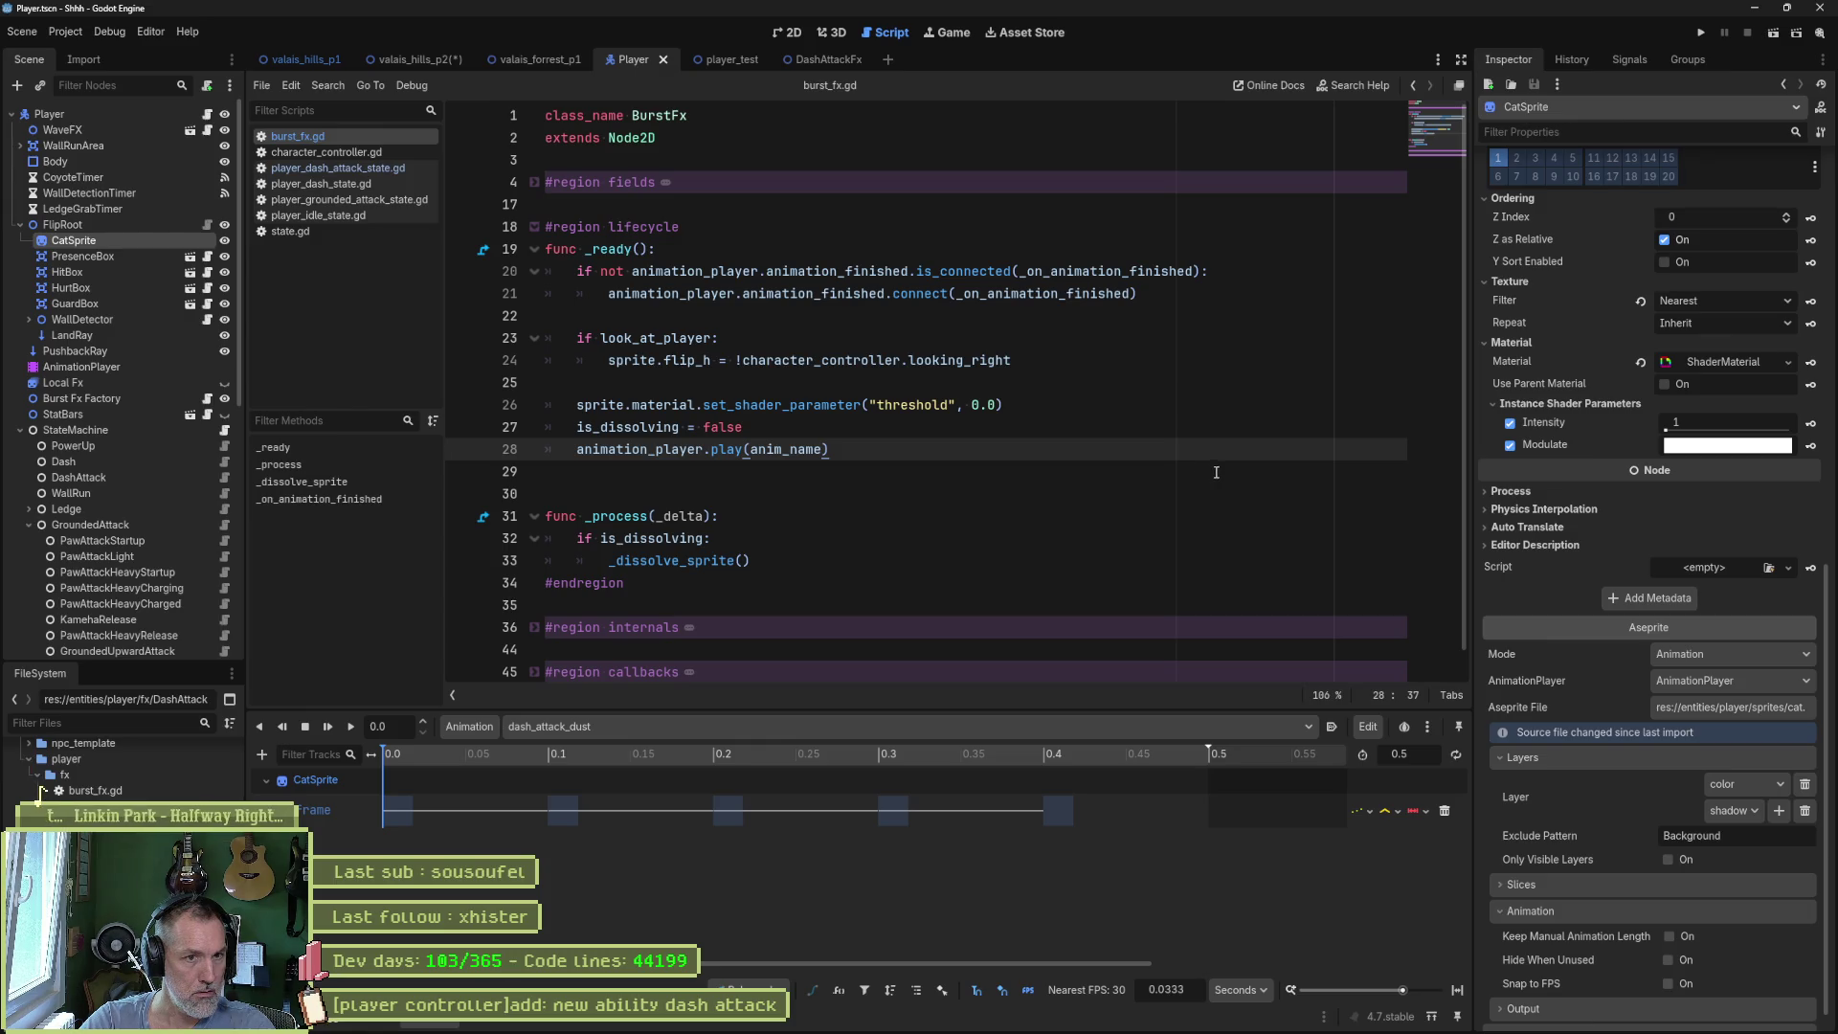
{"action": "left_click", "coordinate": [789, 32]}
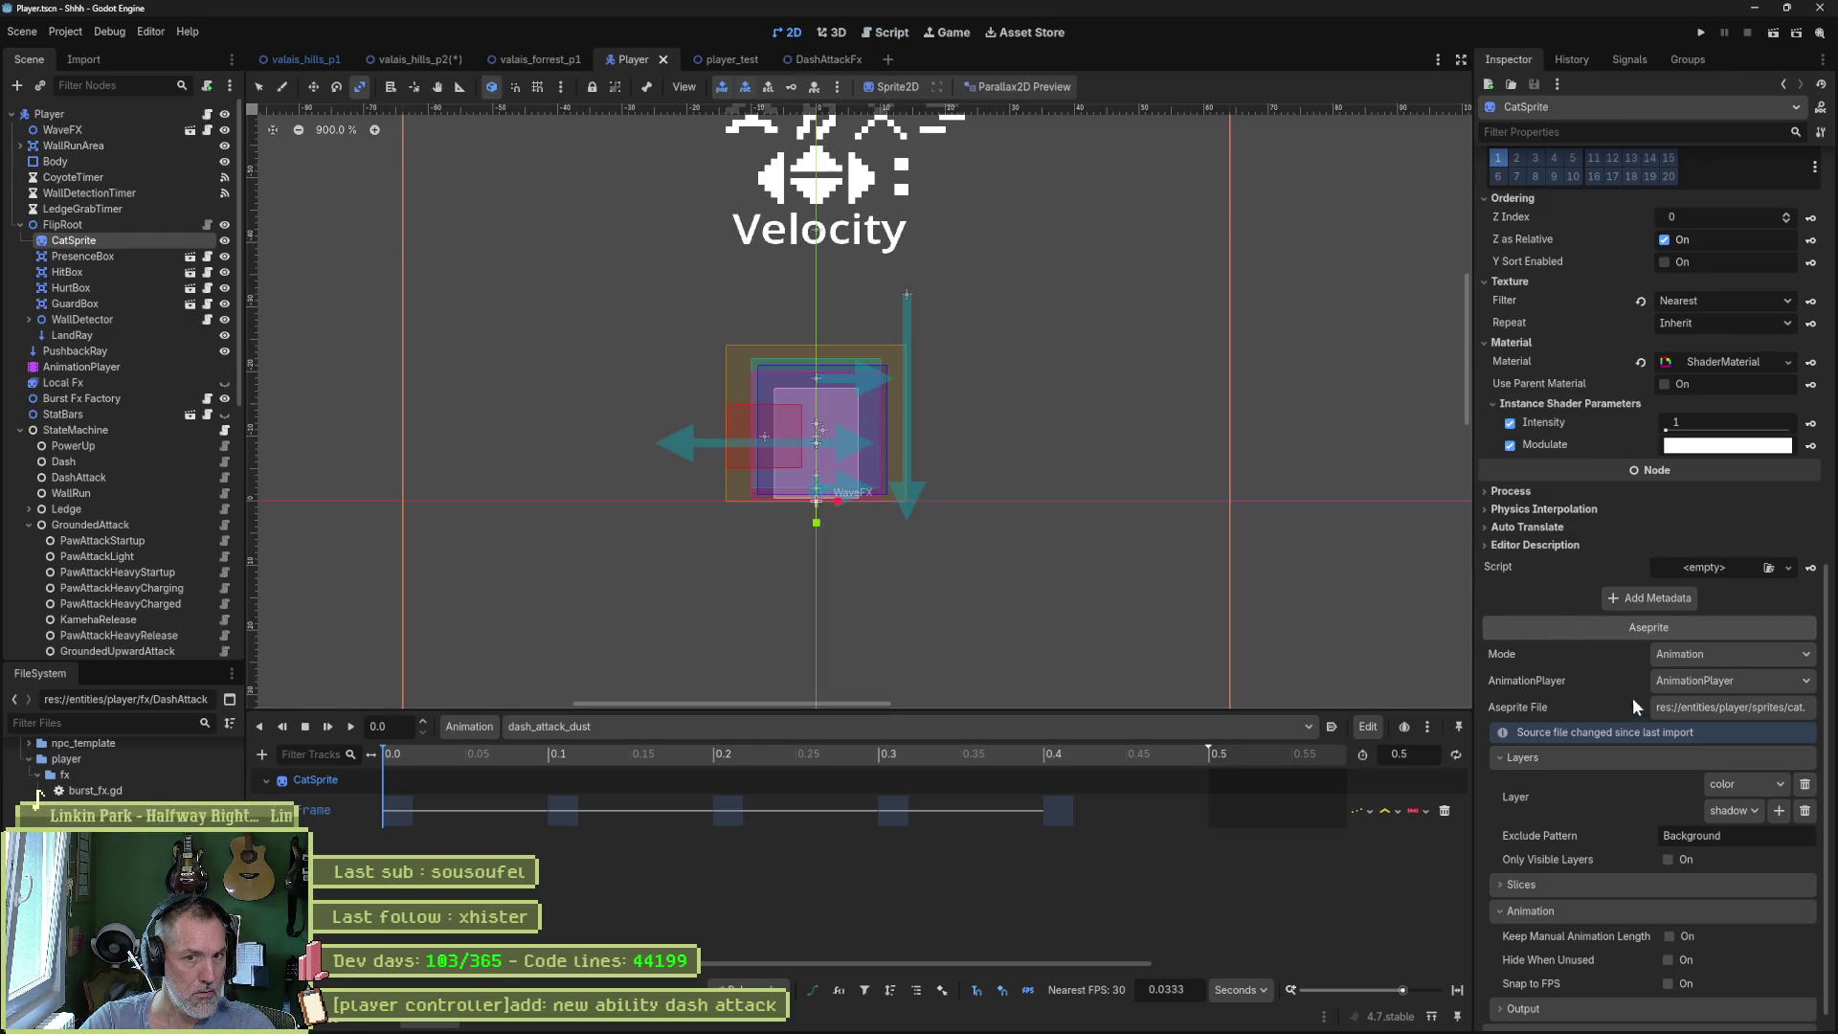
{"action": "scroll", "coordinate": [1633, 697], "scroll_direction": "down", "scroll_amount": 1}
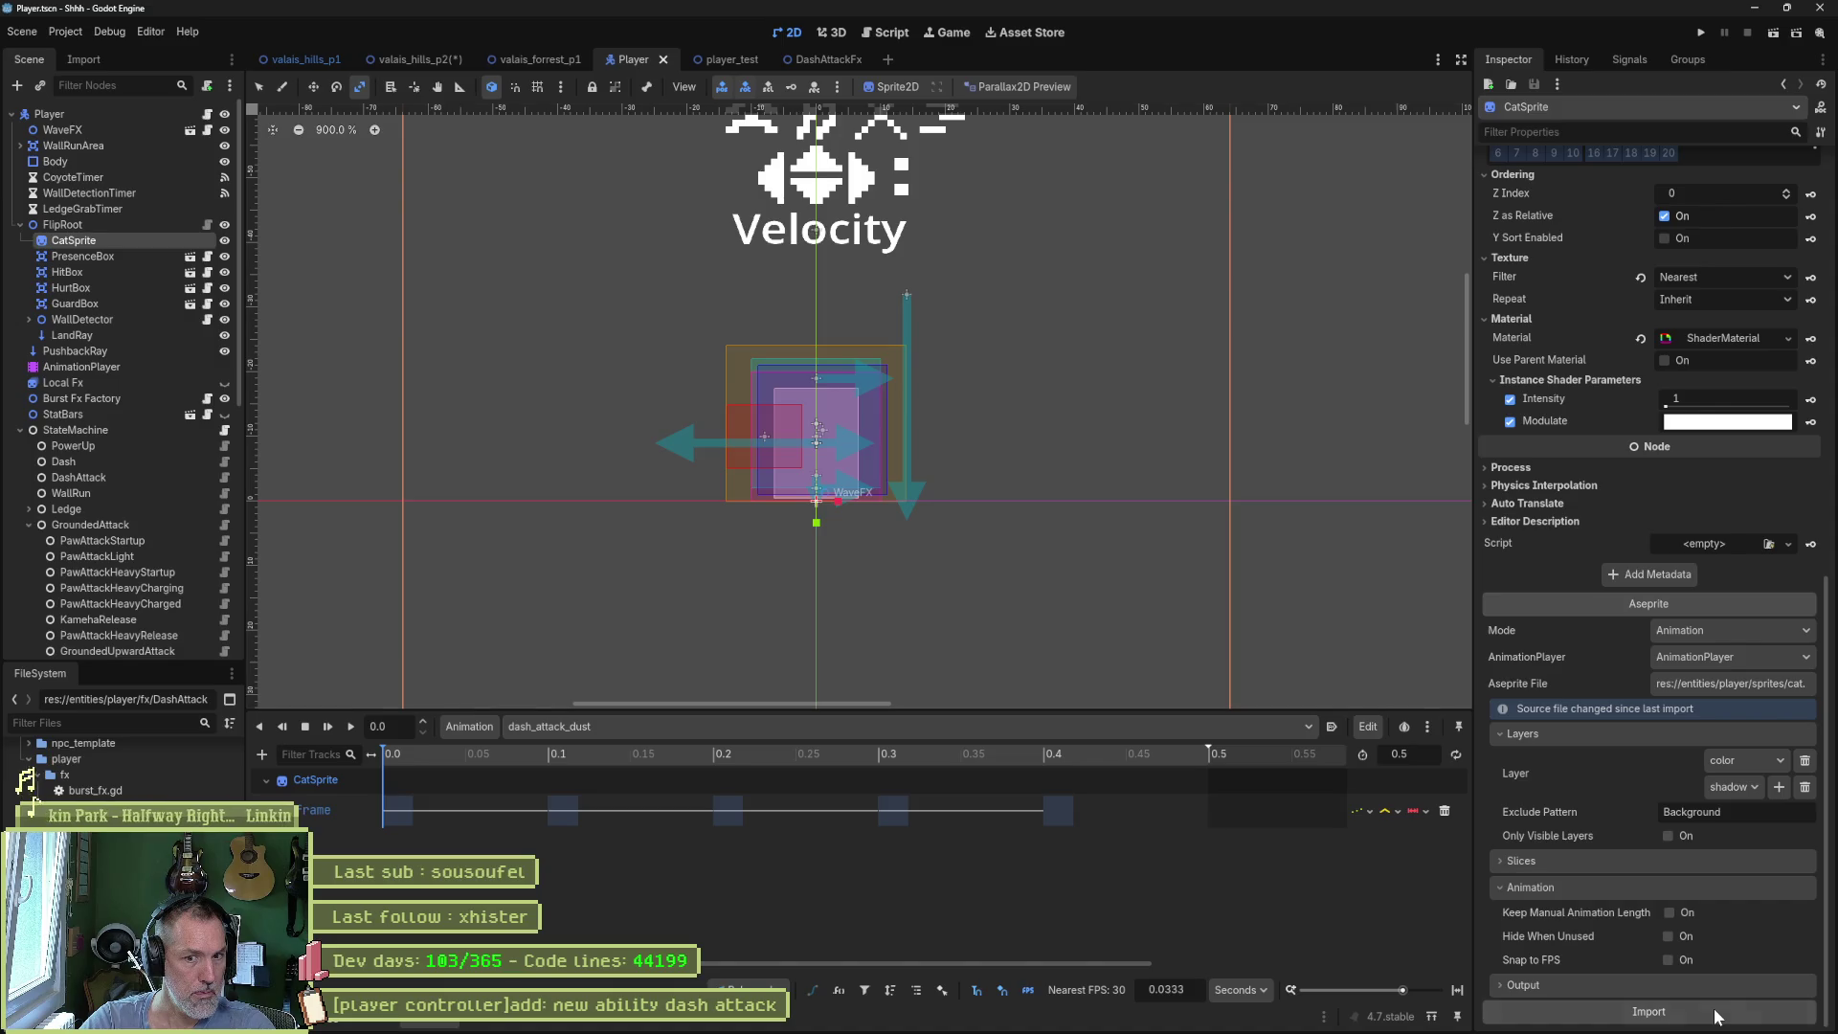
{"action": "left_click", "coordinate": [1713, 1013]}
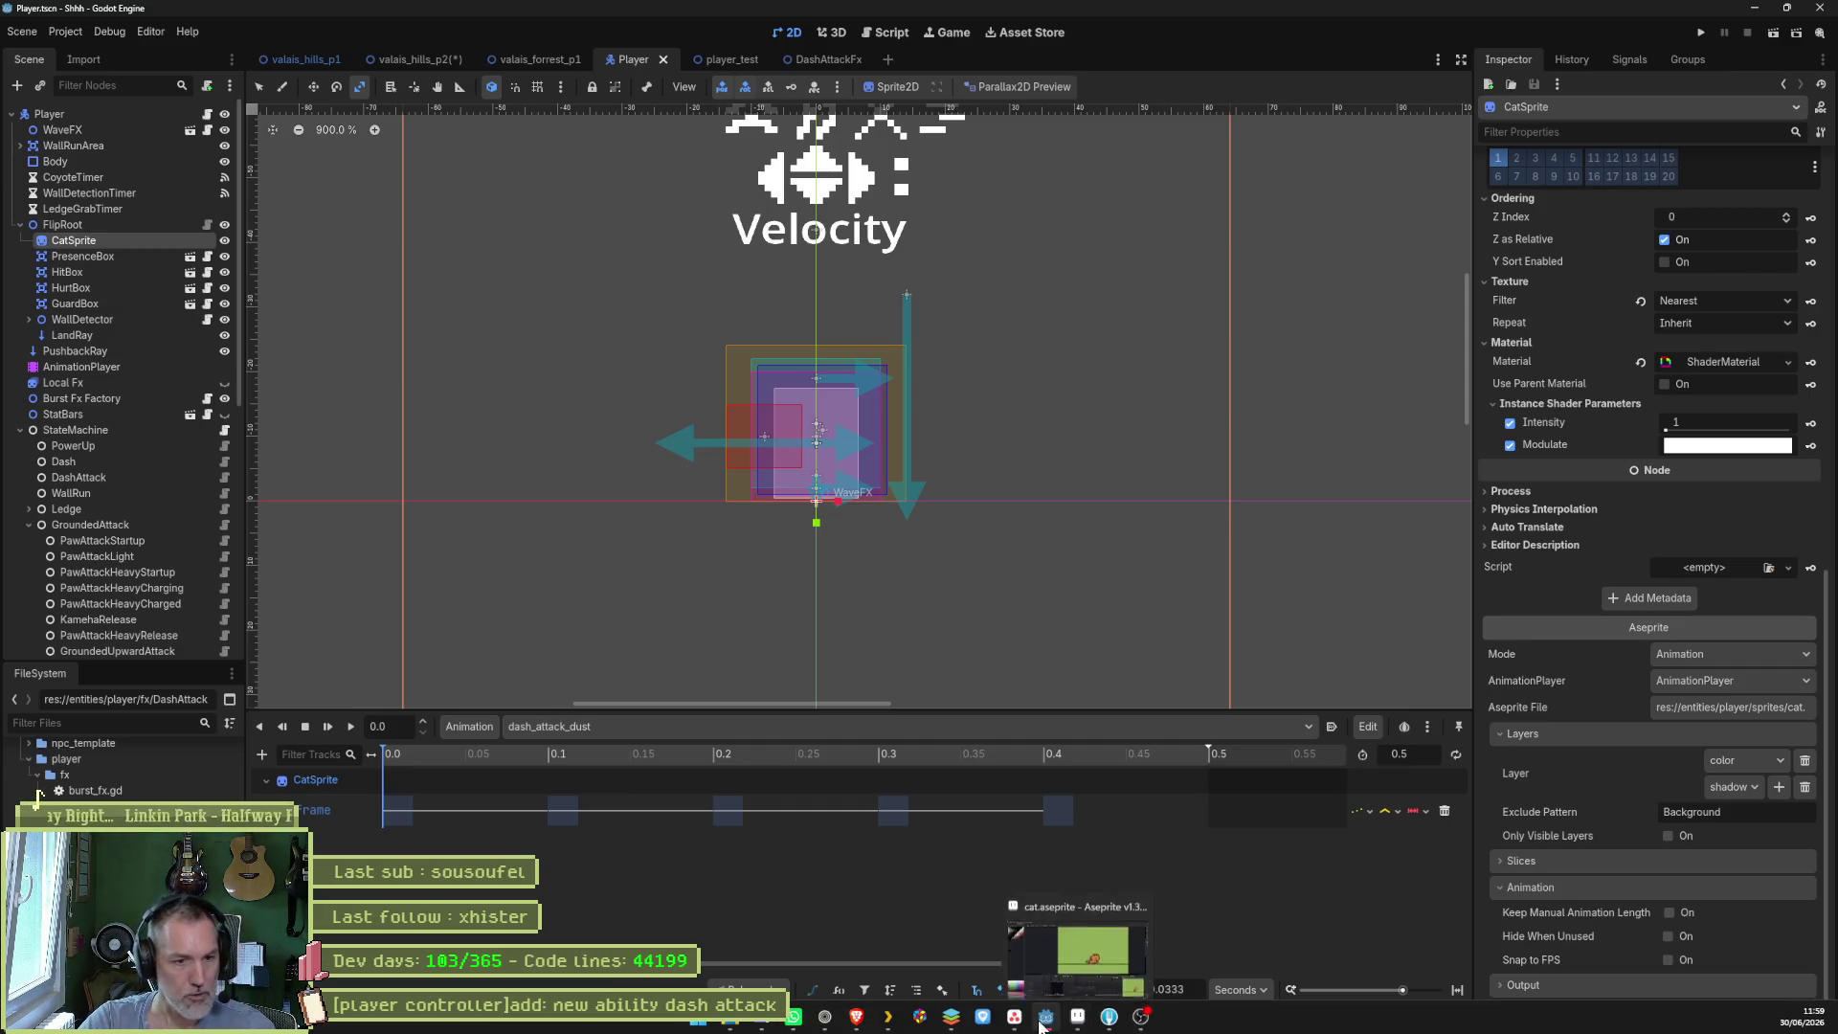
{"action": "left_click", "coordinate": [1077, 1024]}
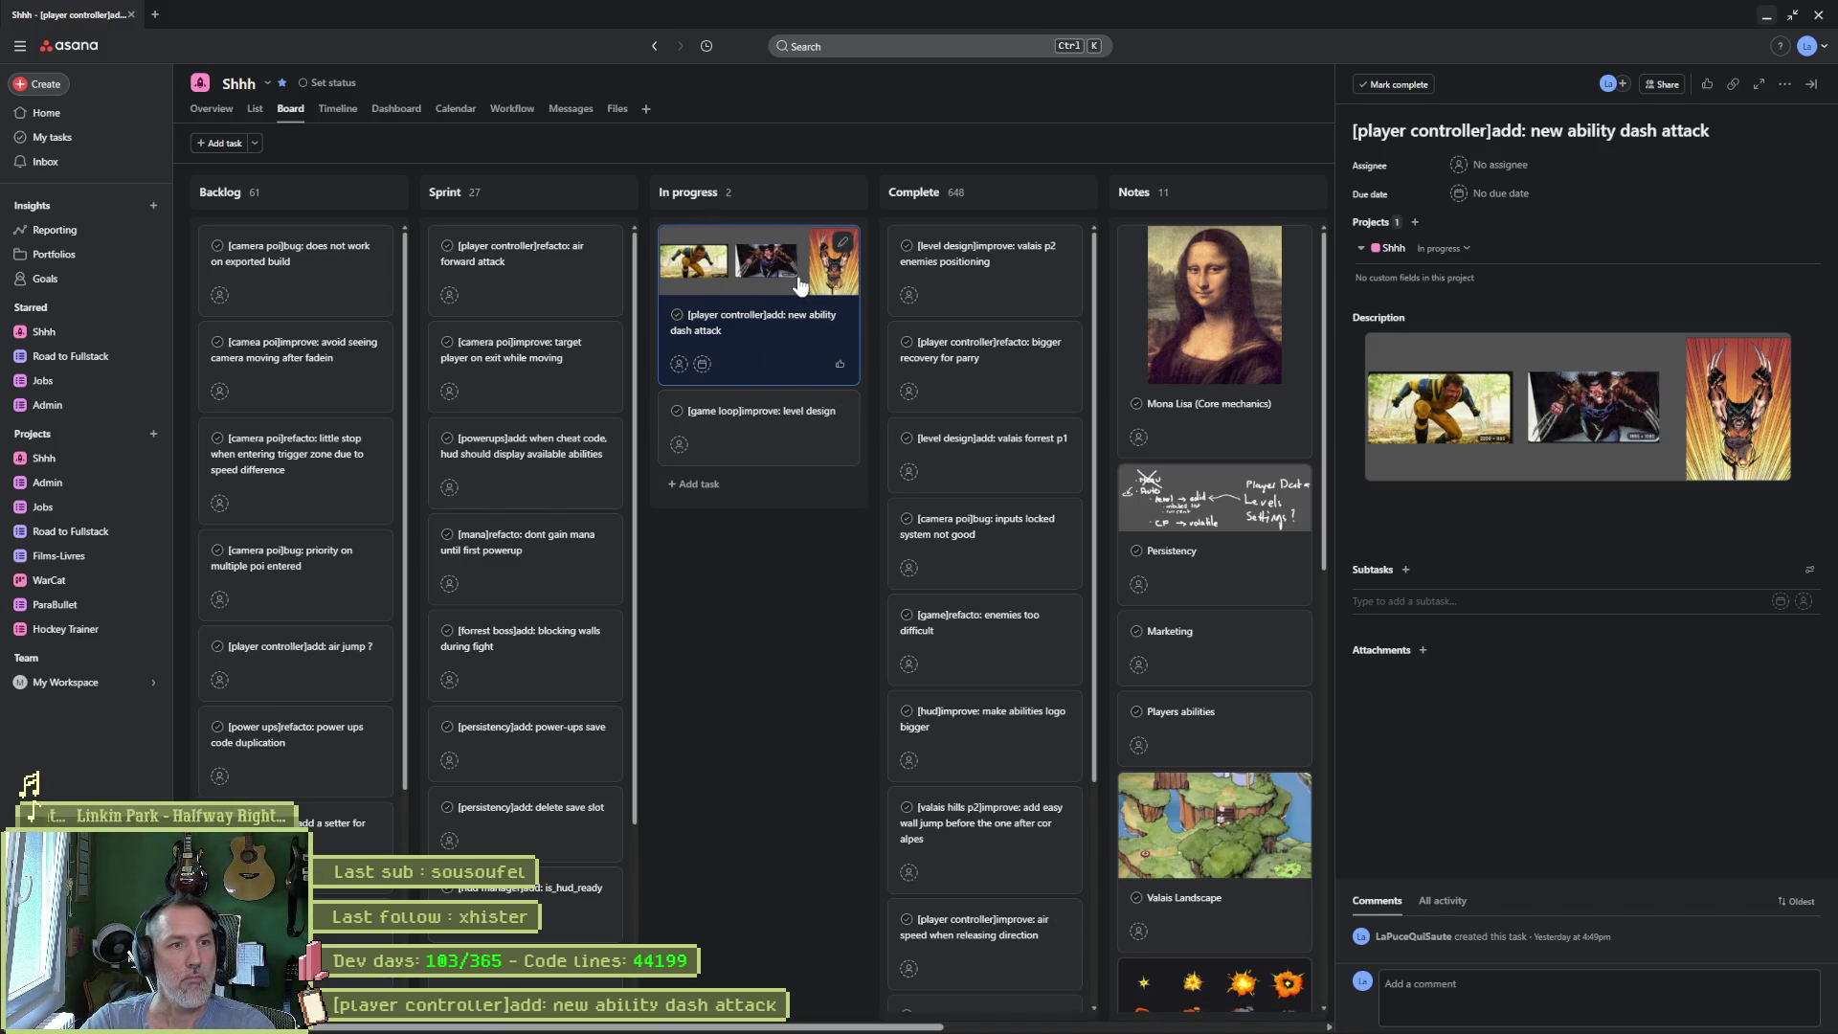
{"action": "triple_click", "coordinate": [1455, 131]}
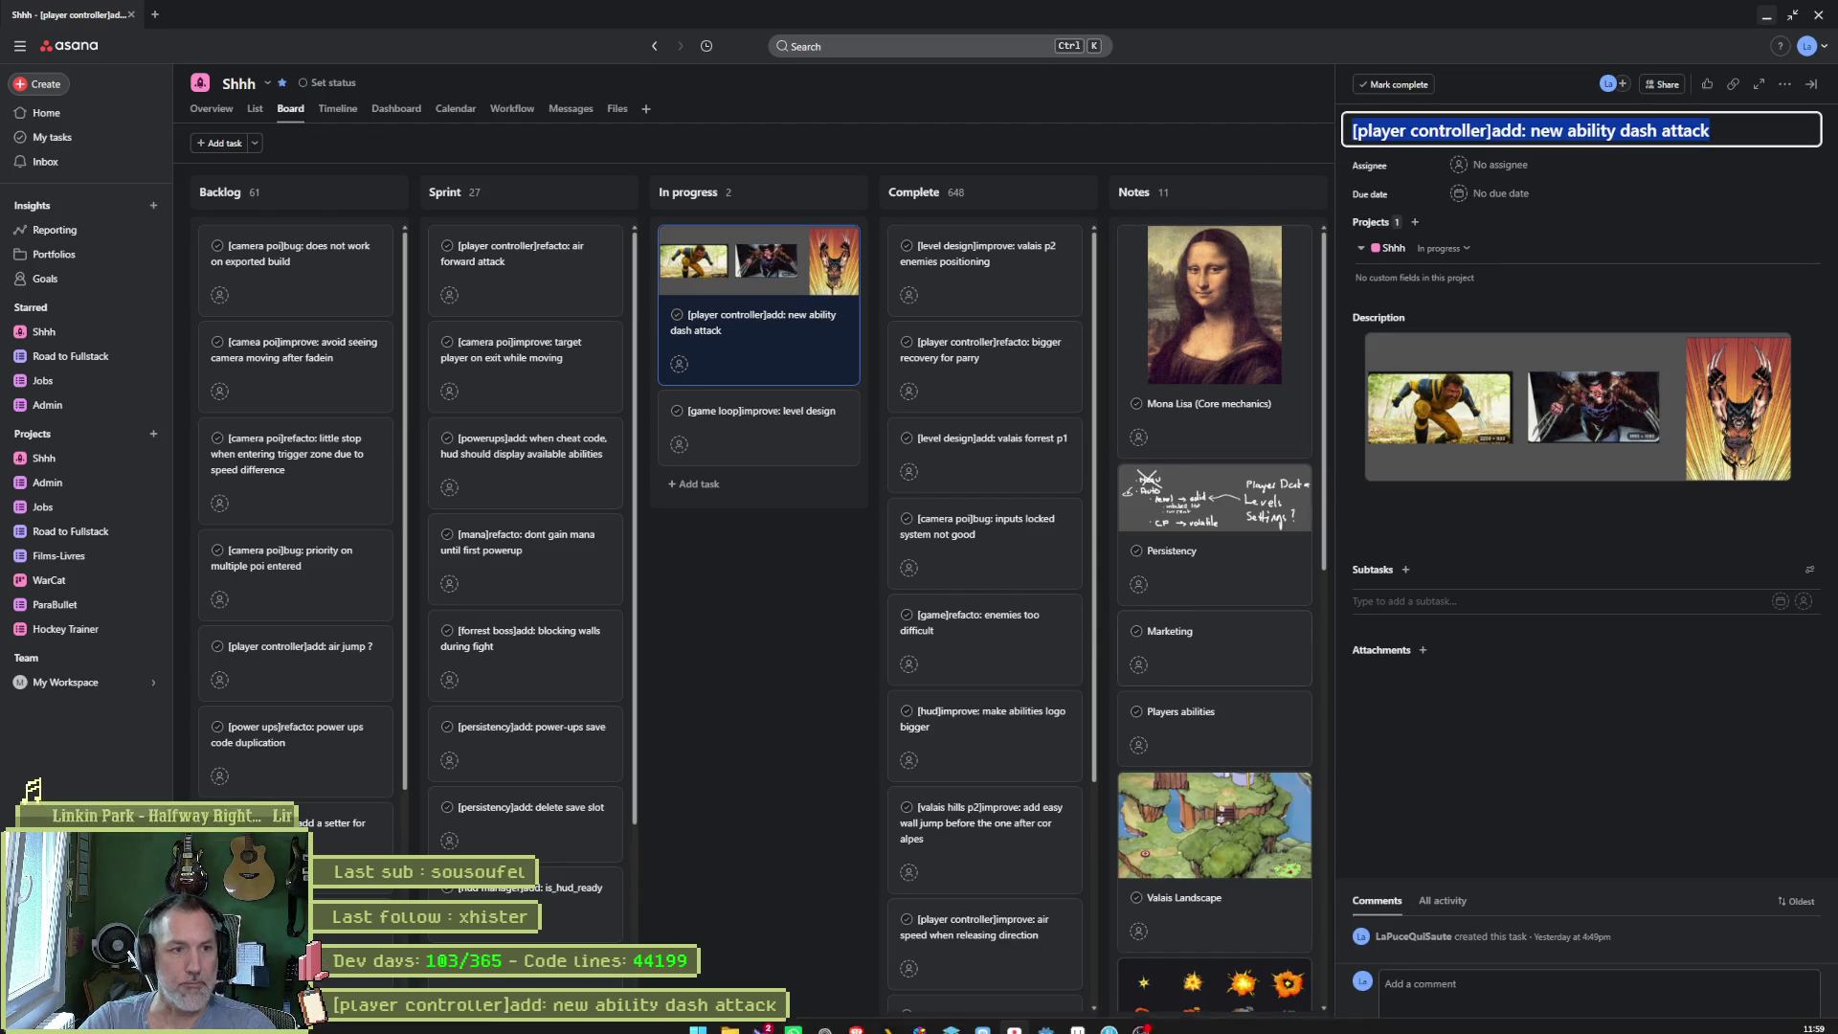
- Review the dash attack state script changes among the repository's pending changes in Fork
{"action": "left_click", "coordinate": [1045, 1017]}
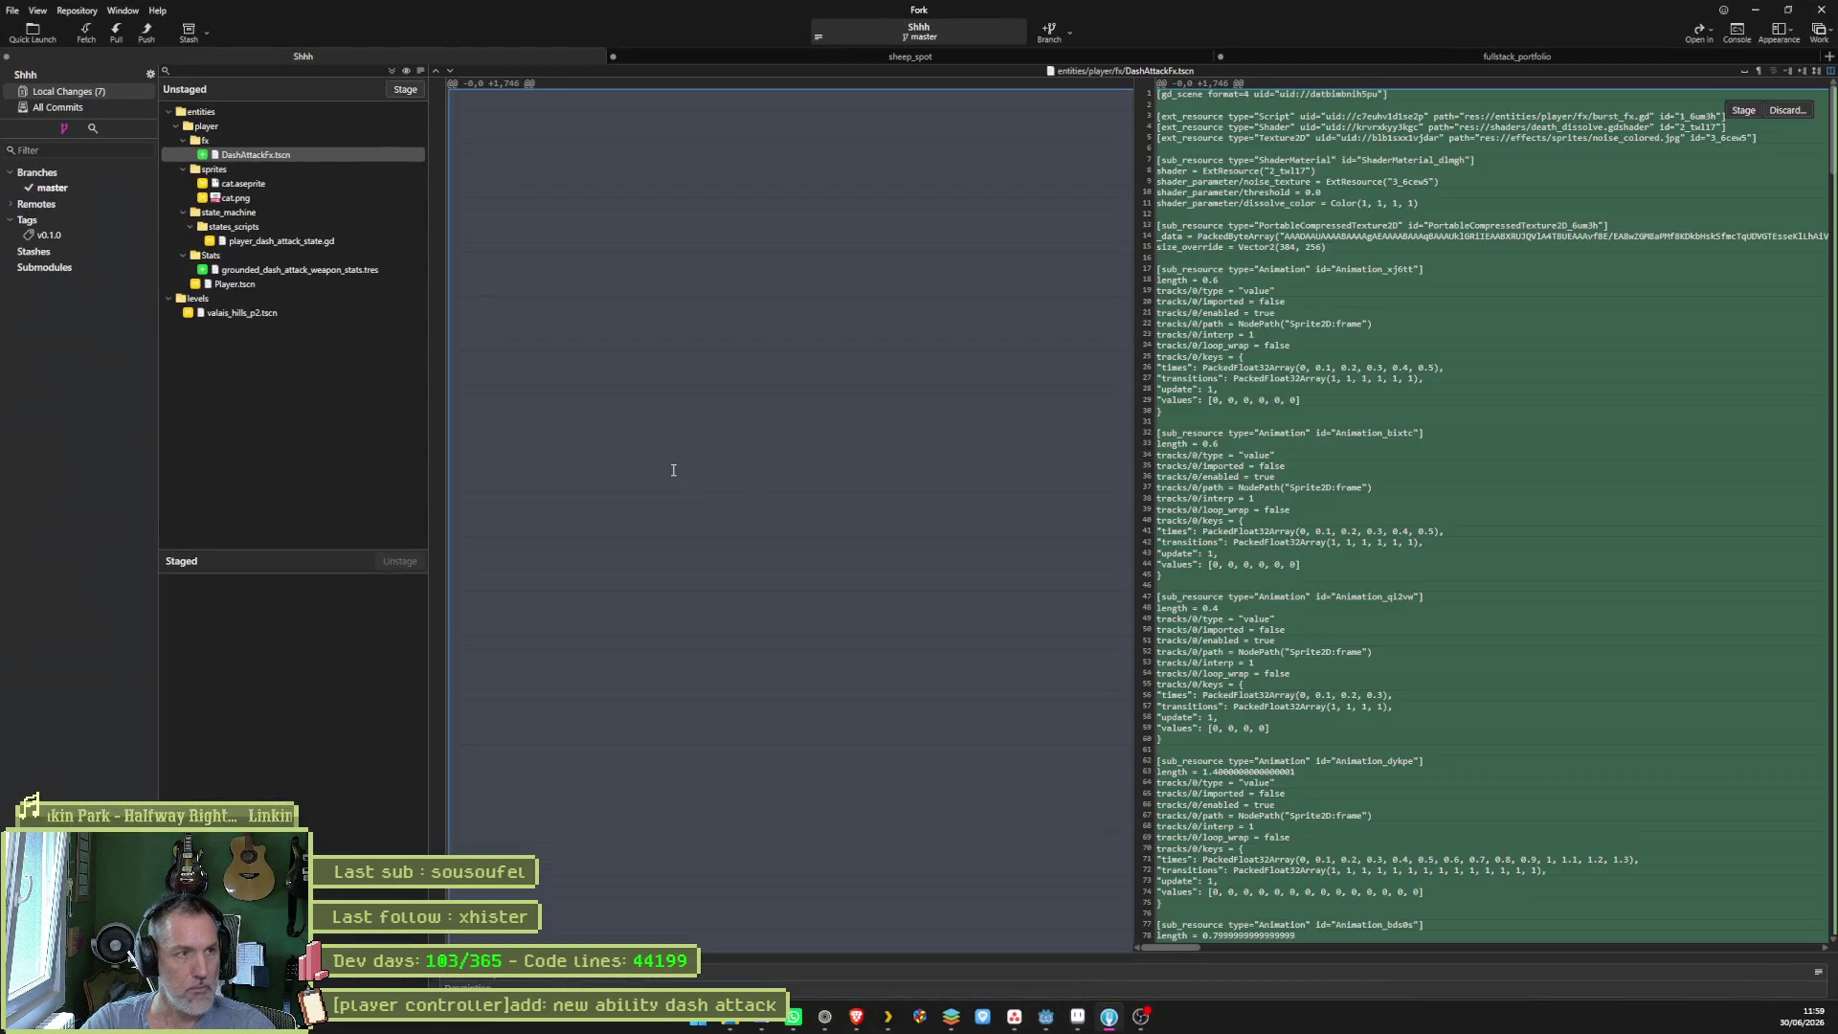
{"action": "left_click", "coordinate": [273, 198]}
{"action": "left_click", "coordinate": [299, 241]}
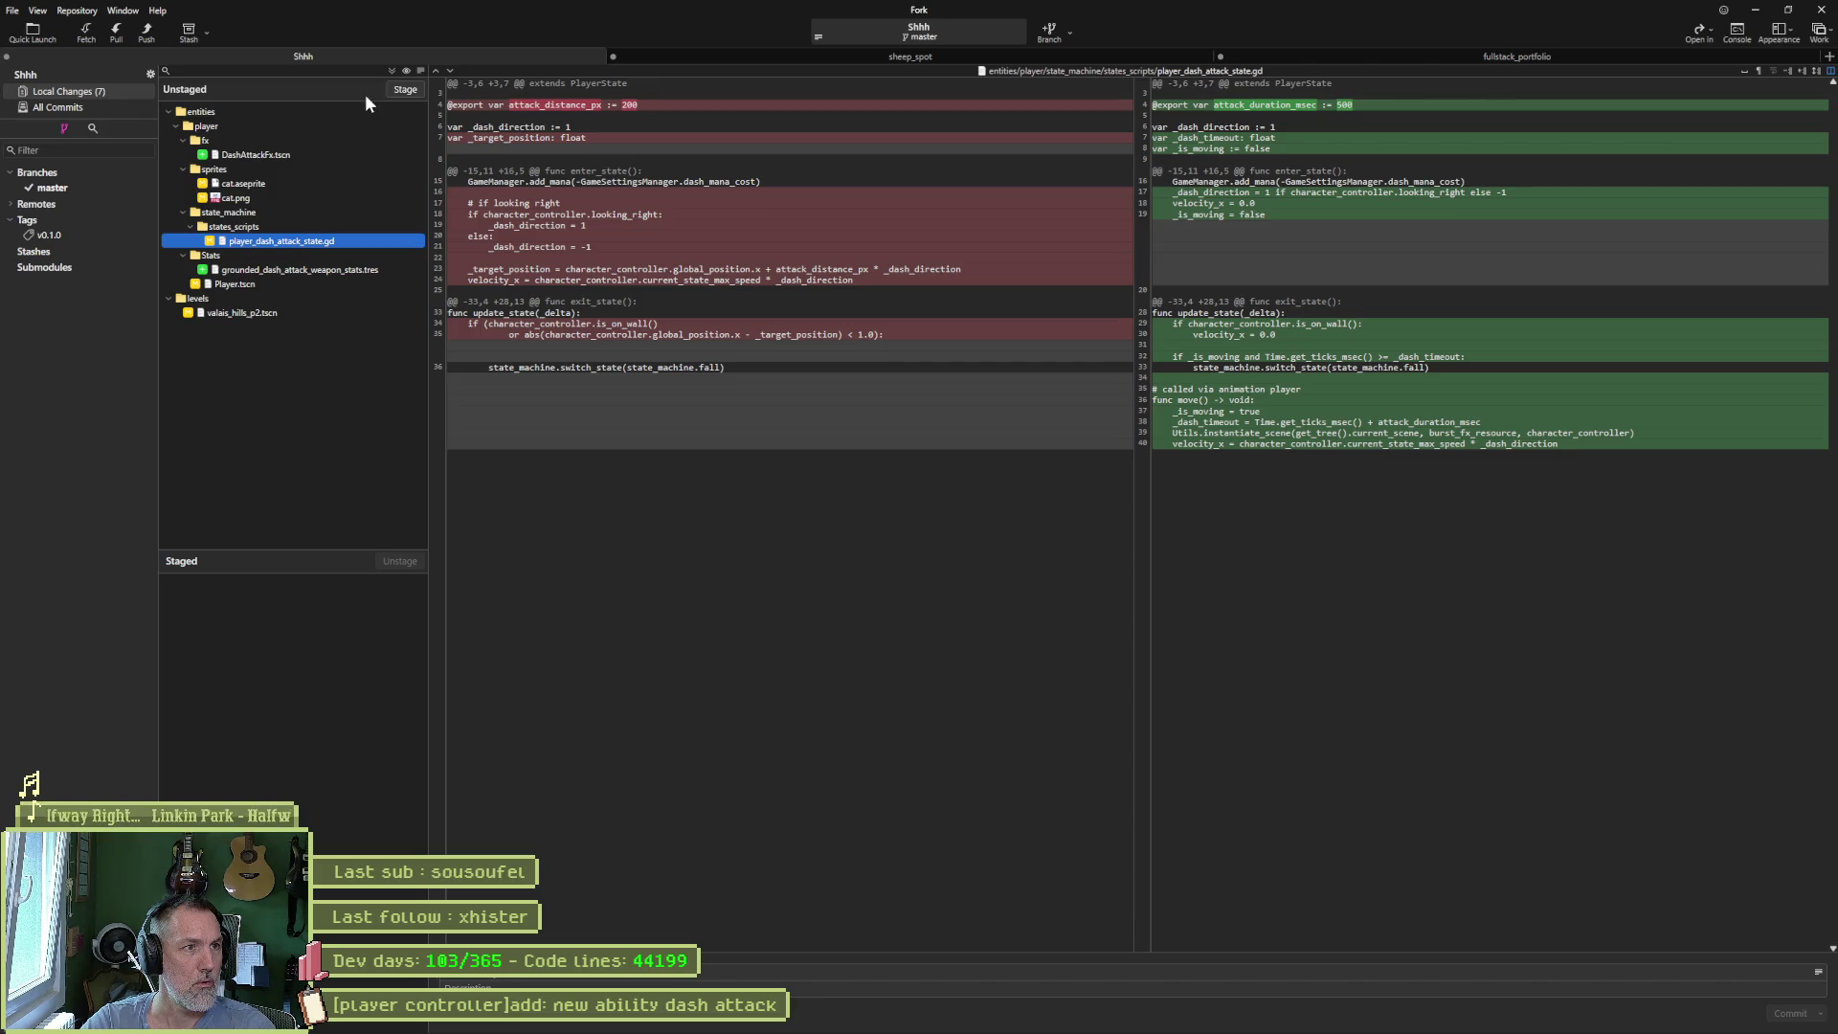
- Stage all seven changed files, commit them on master, and push master to origin
{"action": "left_click", "coordinate": [400, 89]}
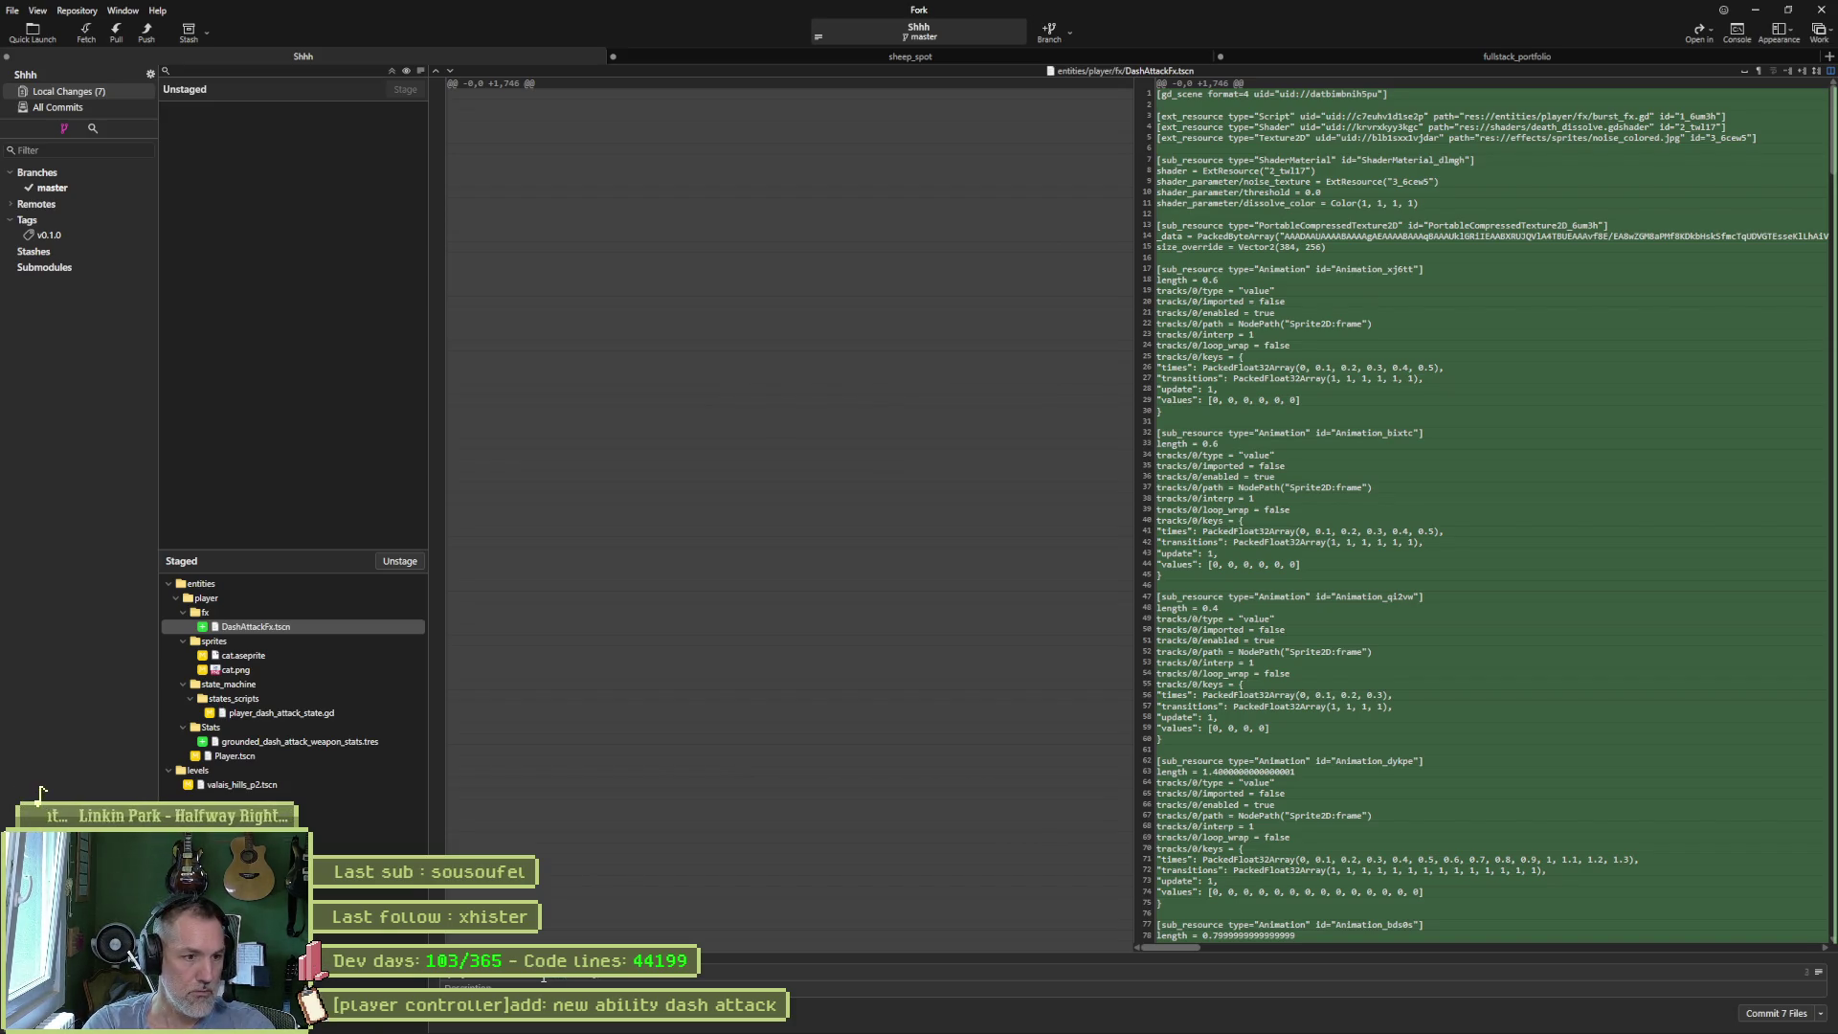
{"action": "key", "text": "BackSpace"}
{"action": "key", "text": "BackSpace"}
{"action": "key", "text": "BackSpace"}
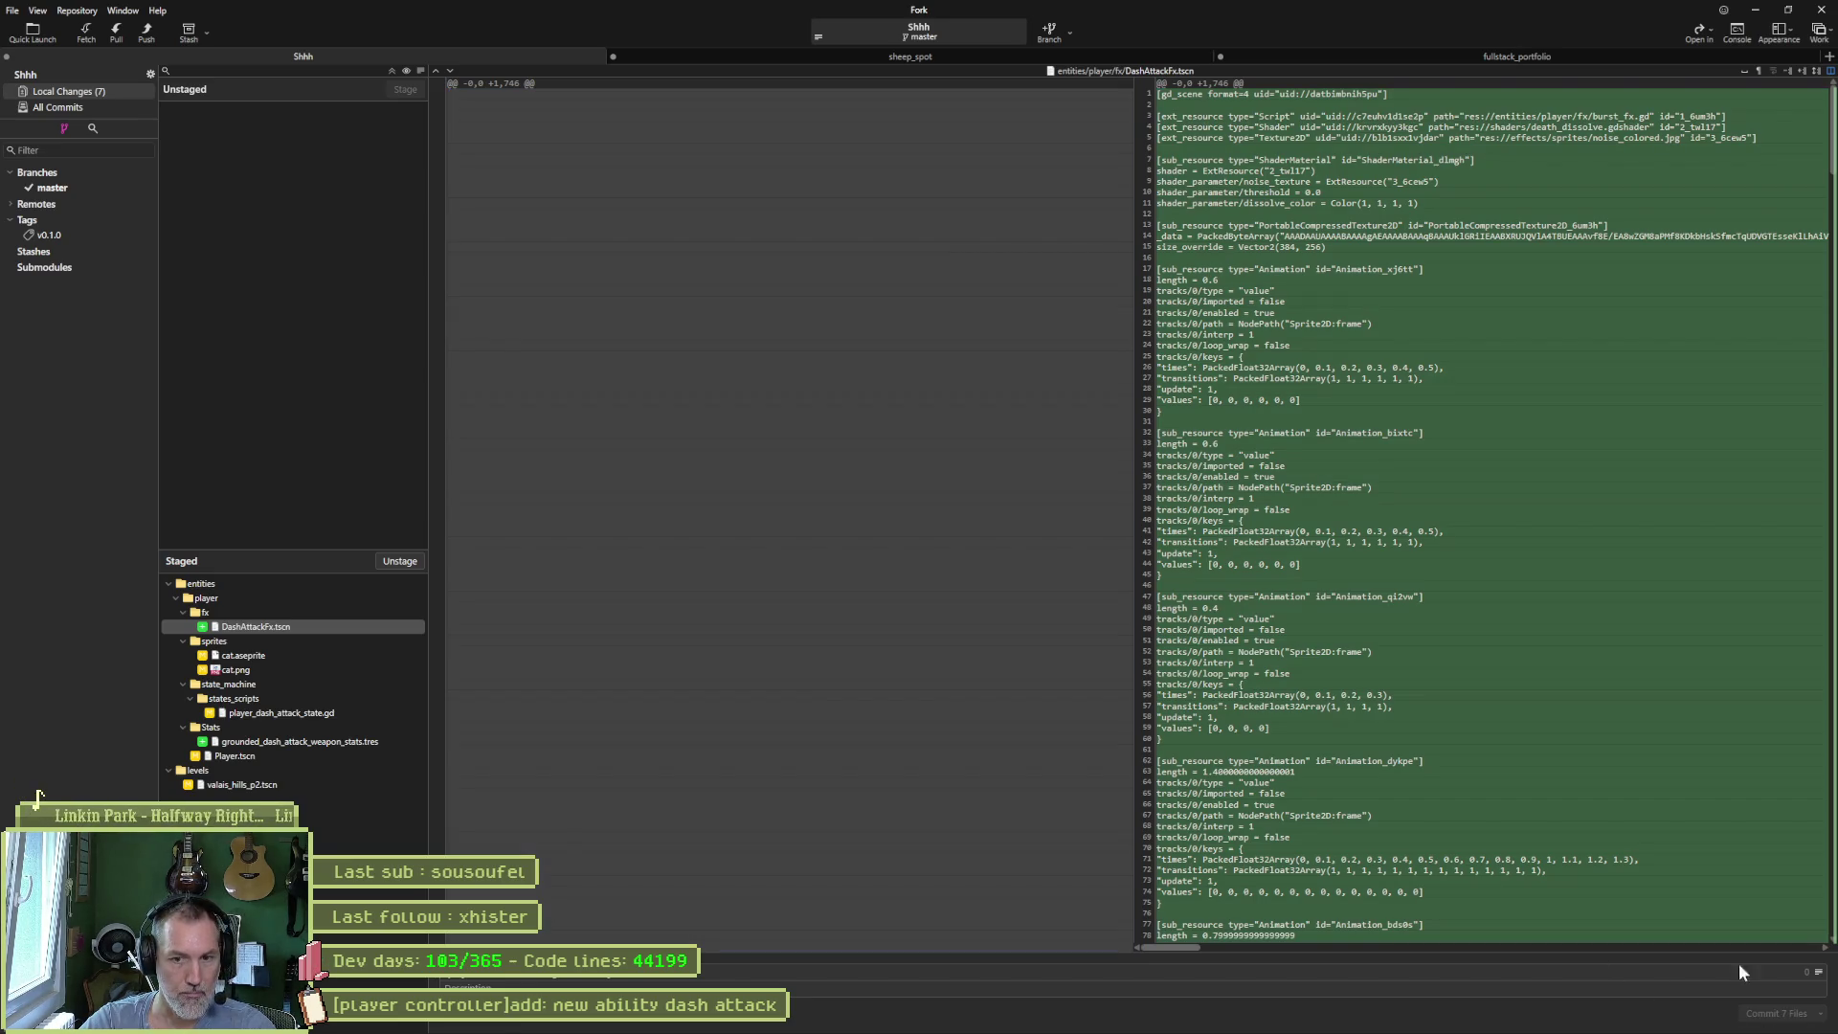
{"action": "key", "text": "ctrl+Return"}
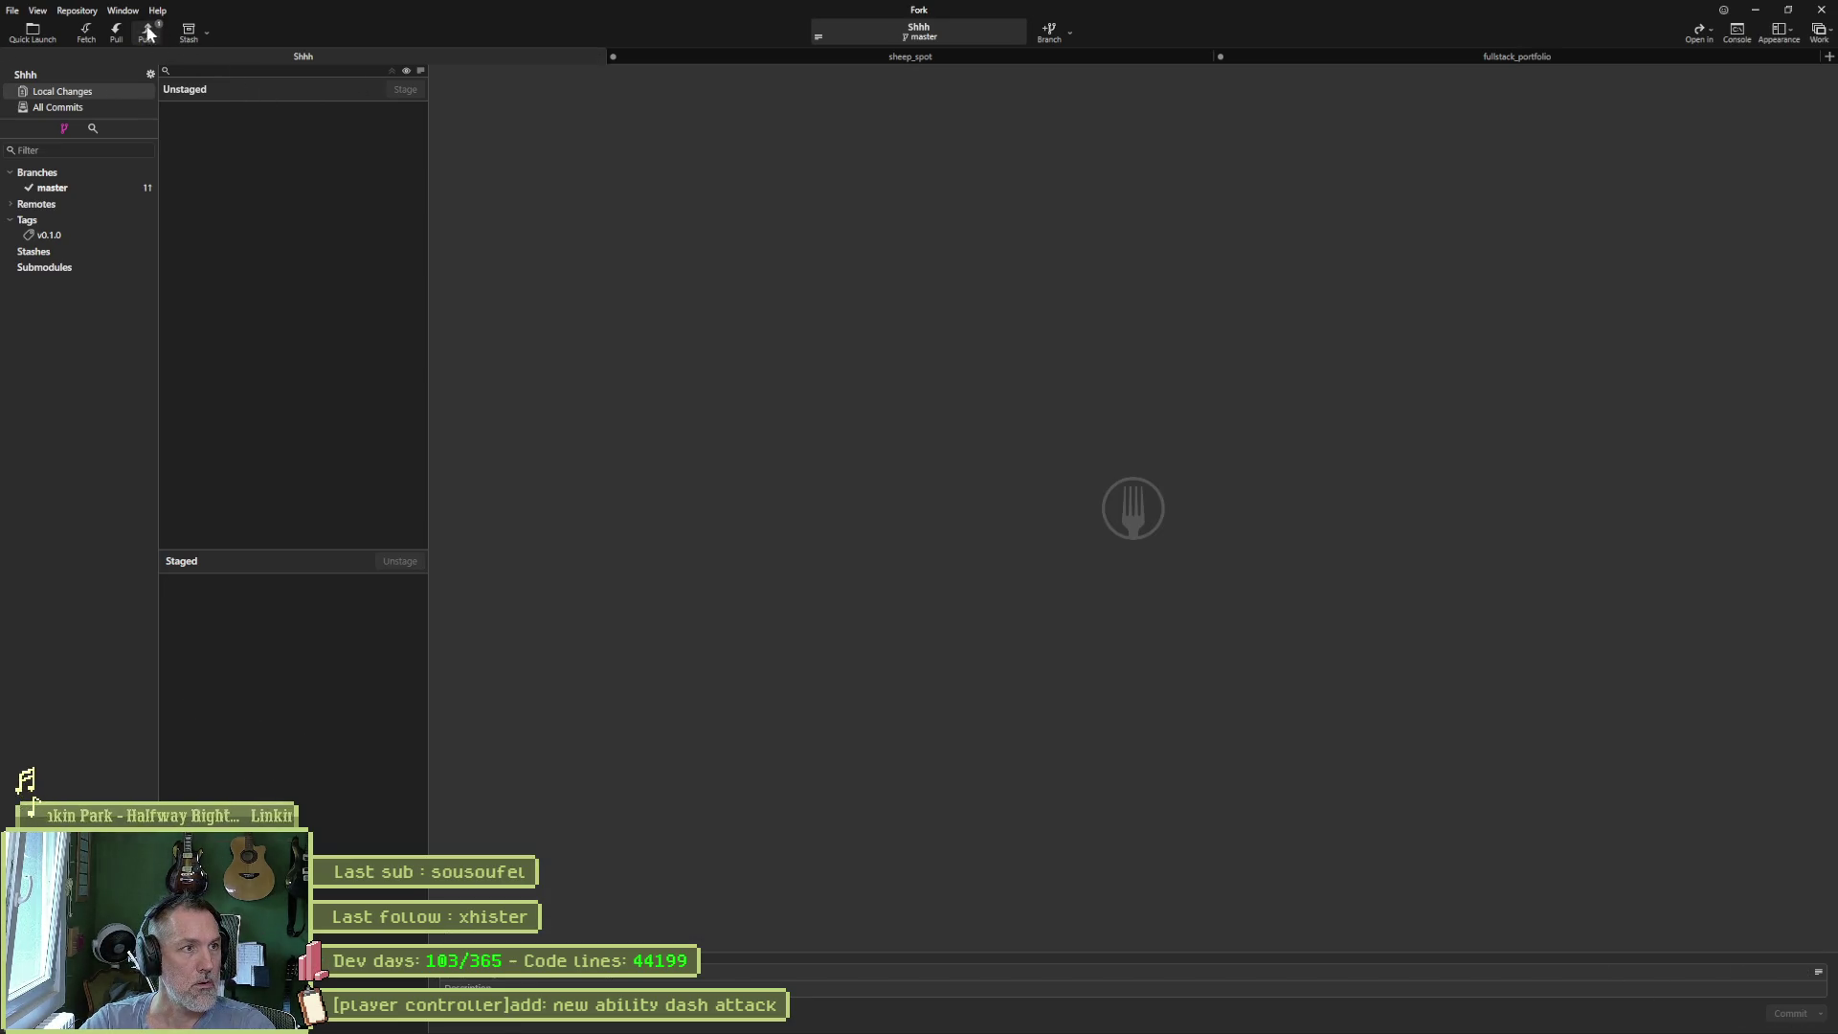
{"action": "left_click", "coordinate": [148, 33]}
{"action": "left_click", "coordinate": [1056, 565]}
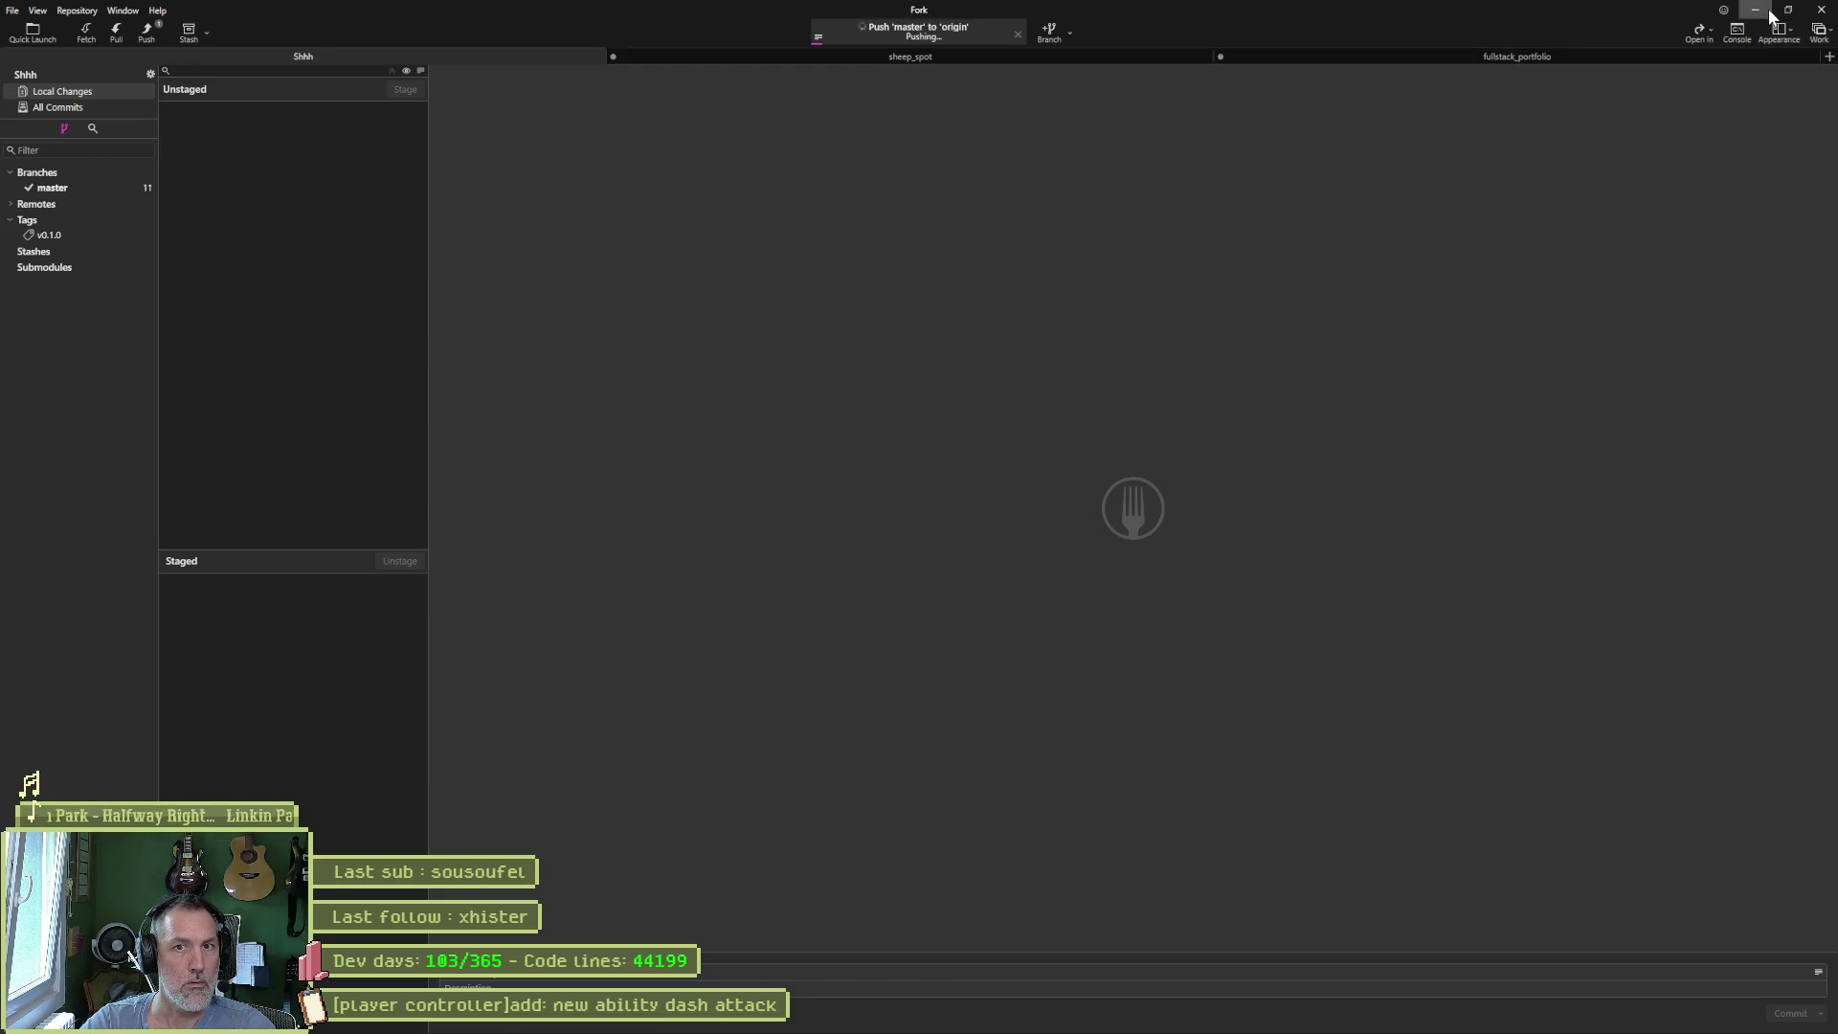
- Add a 'recovery' subtask to the dash attack task in Asana, then bring Godot back
{"action": "left_click", "coordinate": [1767, 13]}
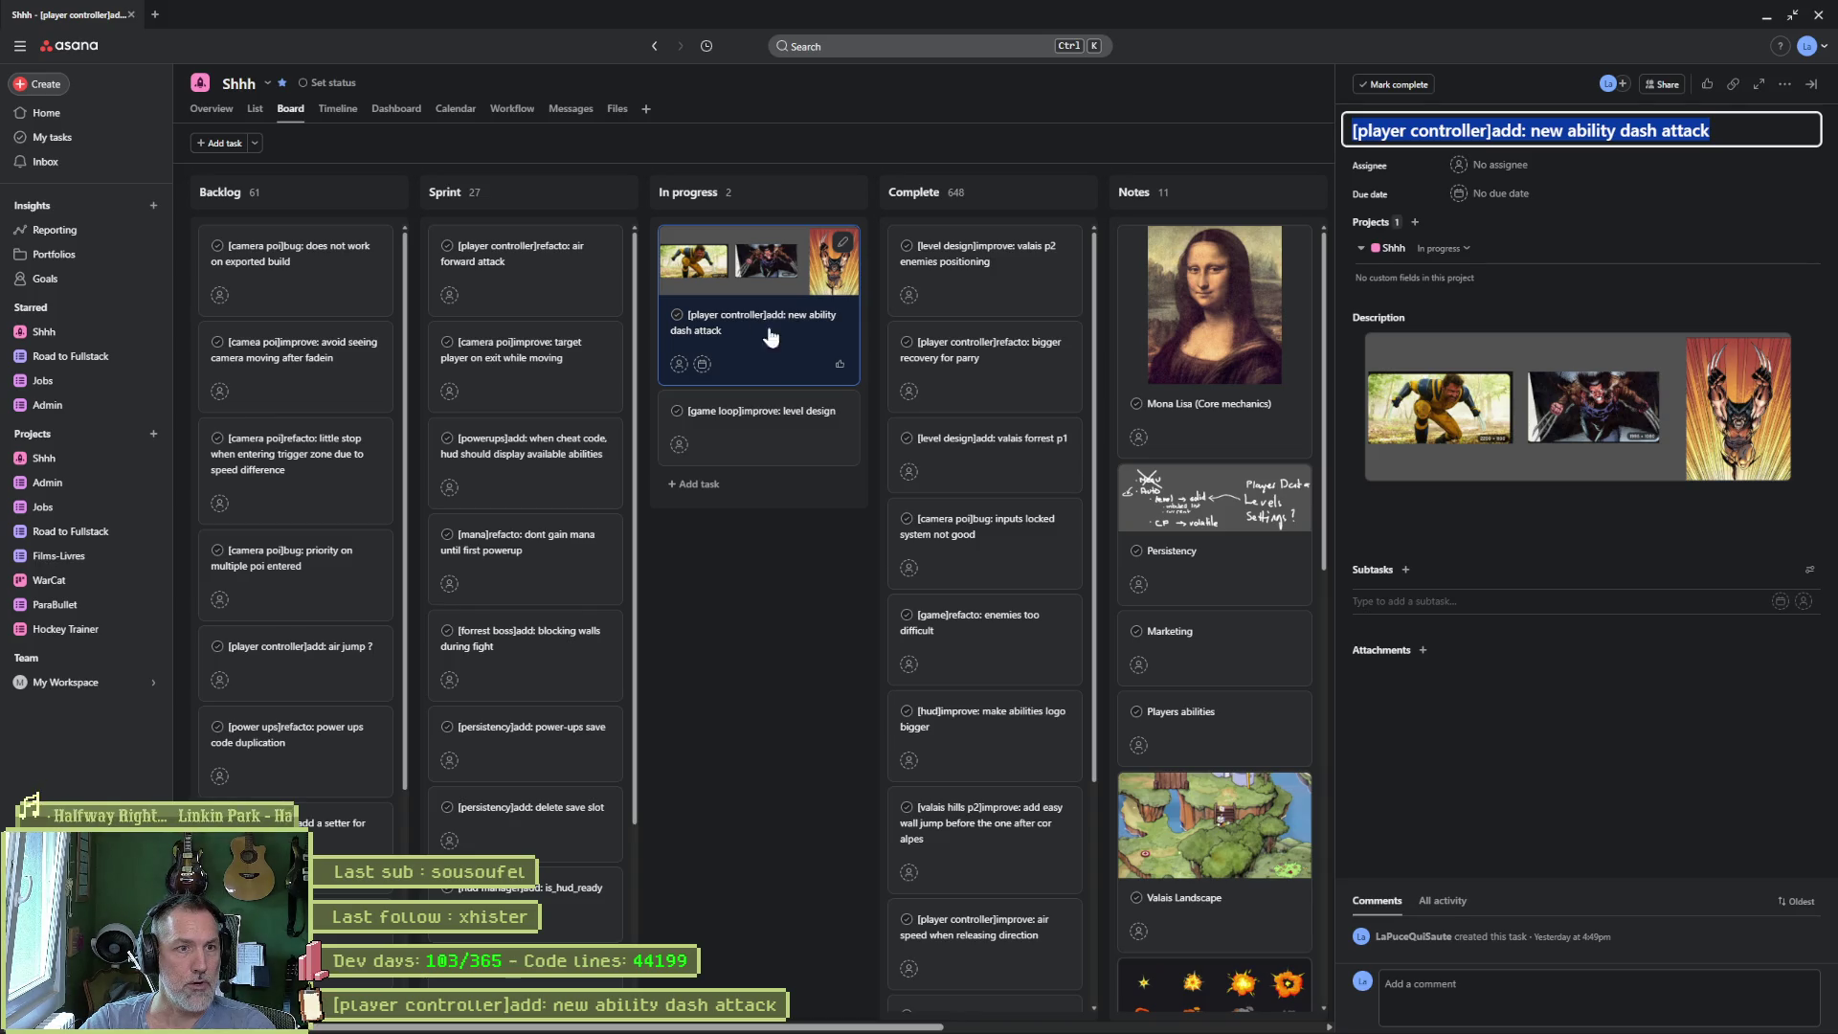
{"action": "left_click", "coordinate": [1407, 570]}
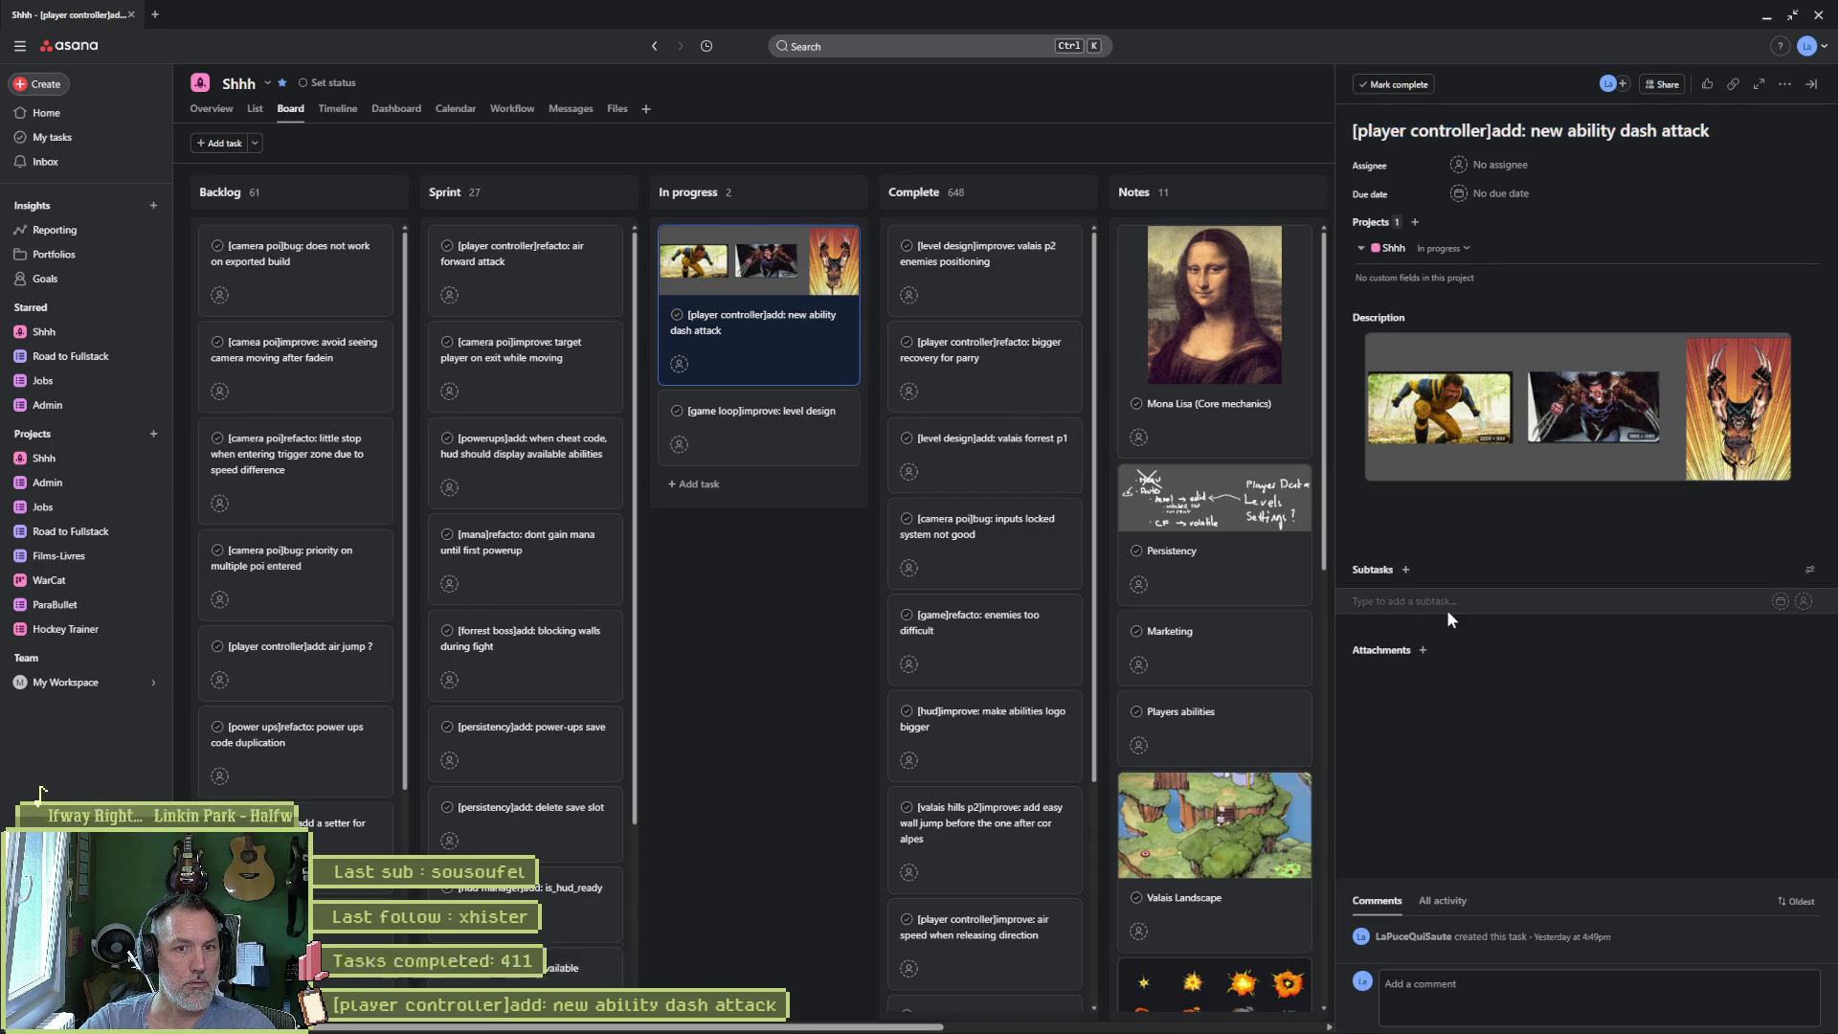
{"action": "type", "text": "recovery"}
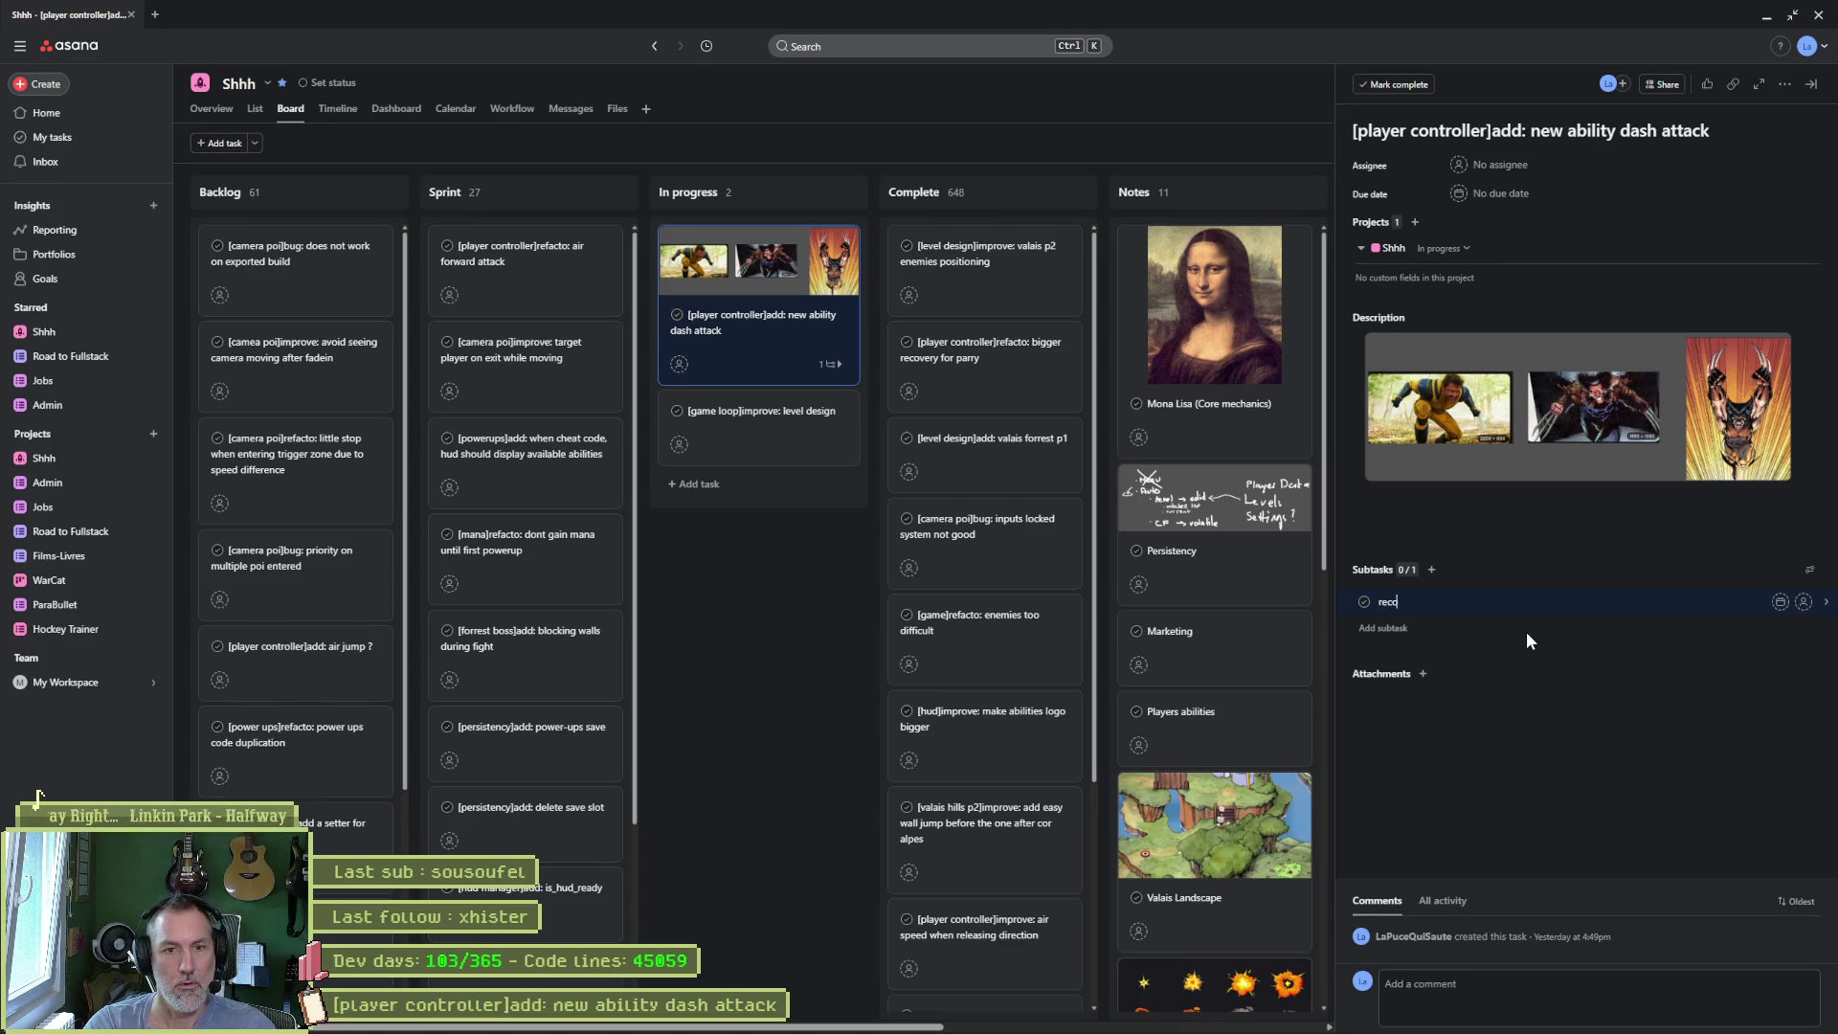
{"action": "left_click", "coordinate": [677, 564]}
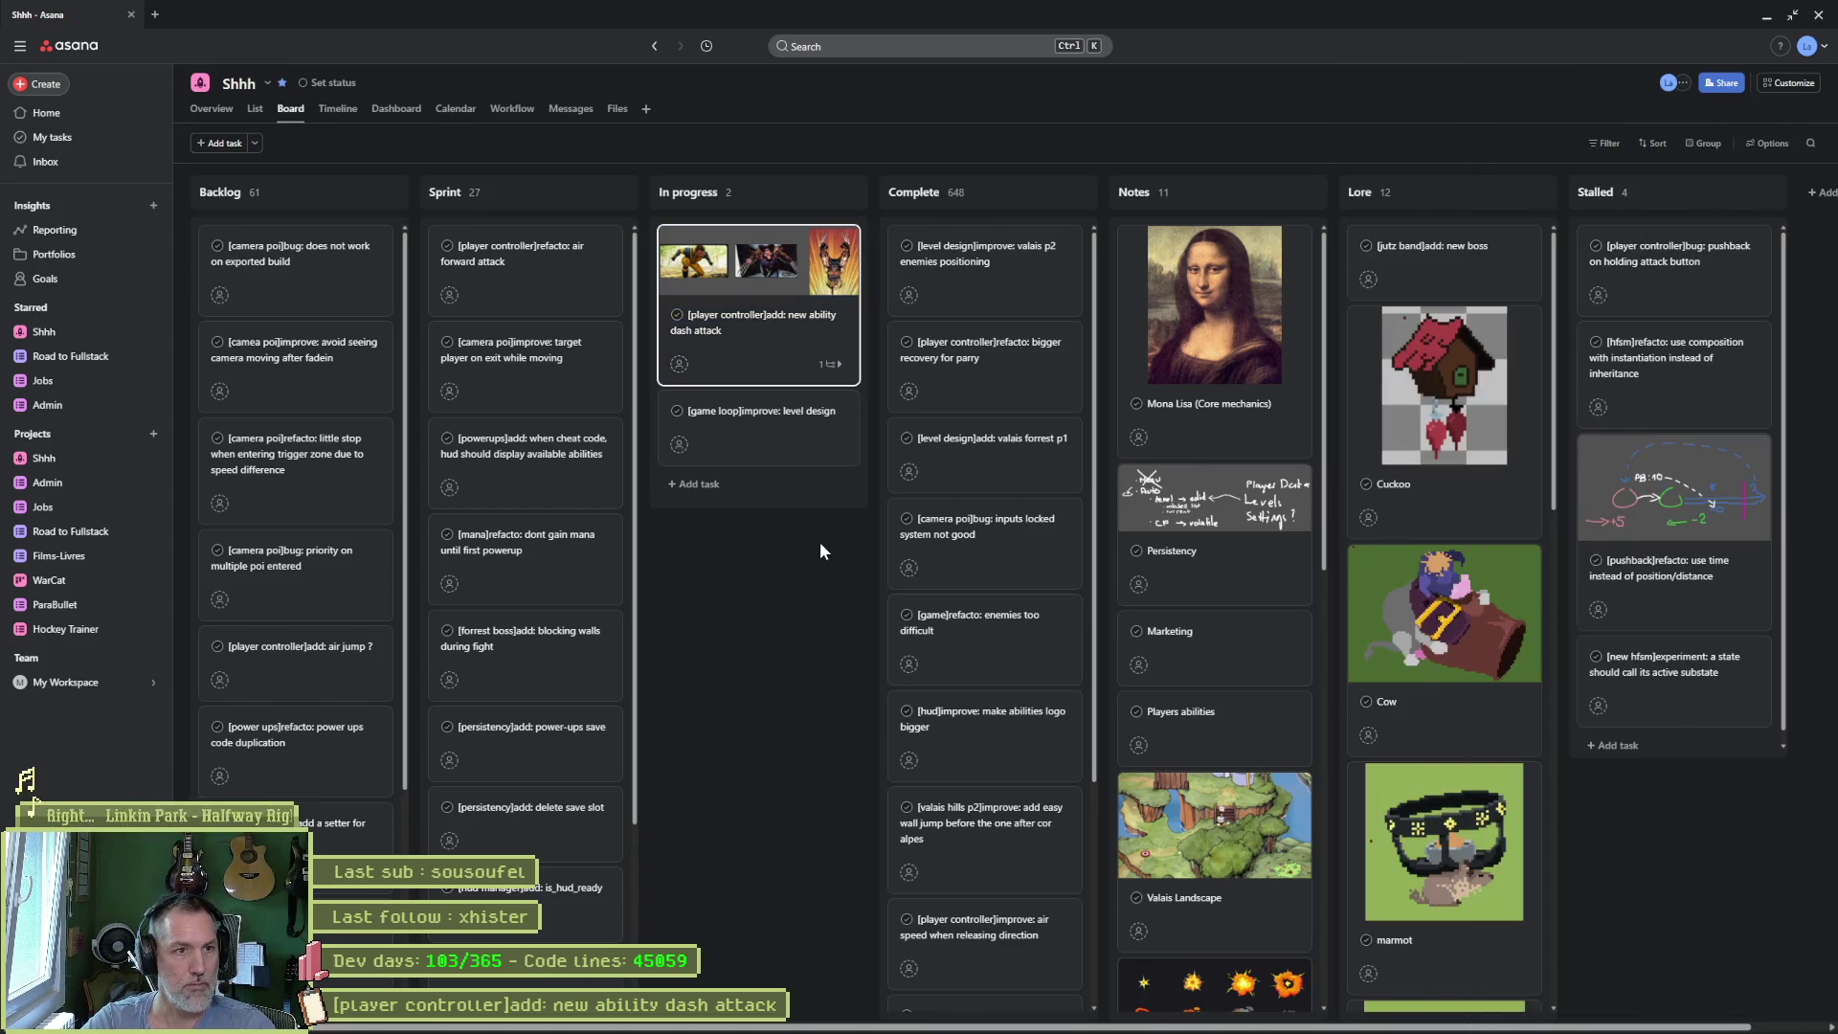
{"action": "left_click", "coordinate": [1769, 19]}
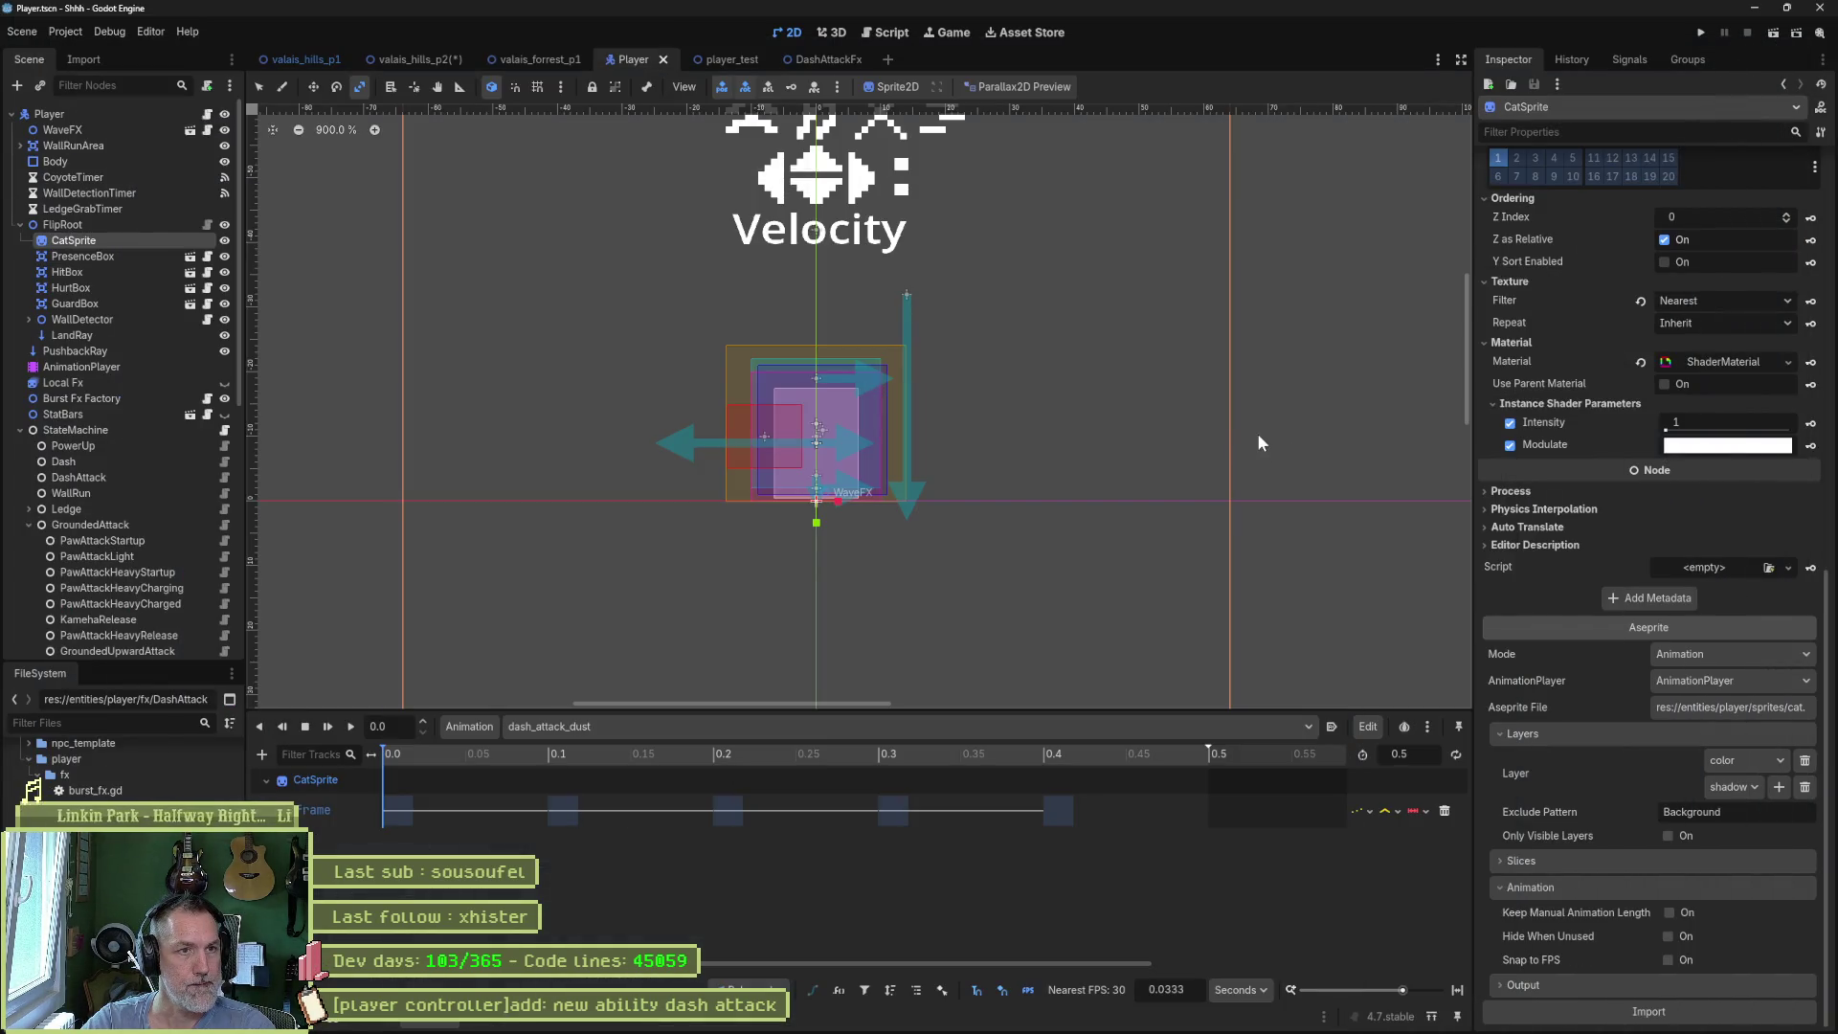
- Delete frame 83 from the cat's dash_attack_recovery tag in Aseprite
{"action": "left_click", "coordinate": [1757, 8]}
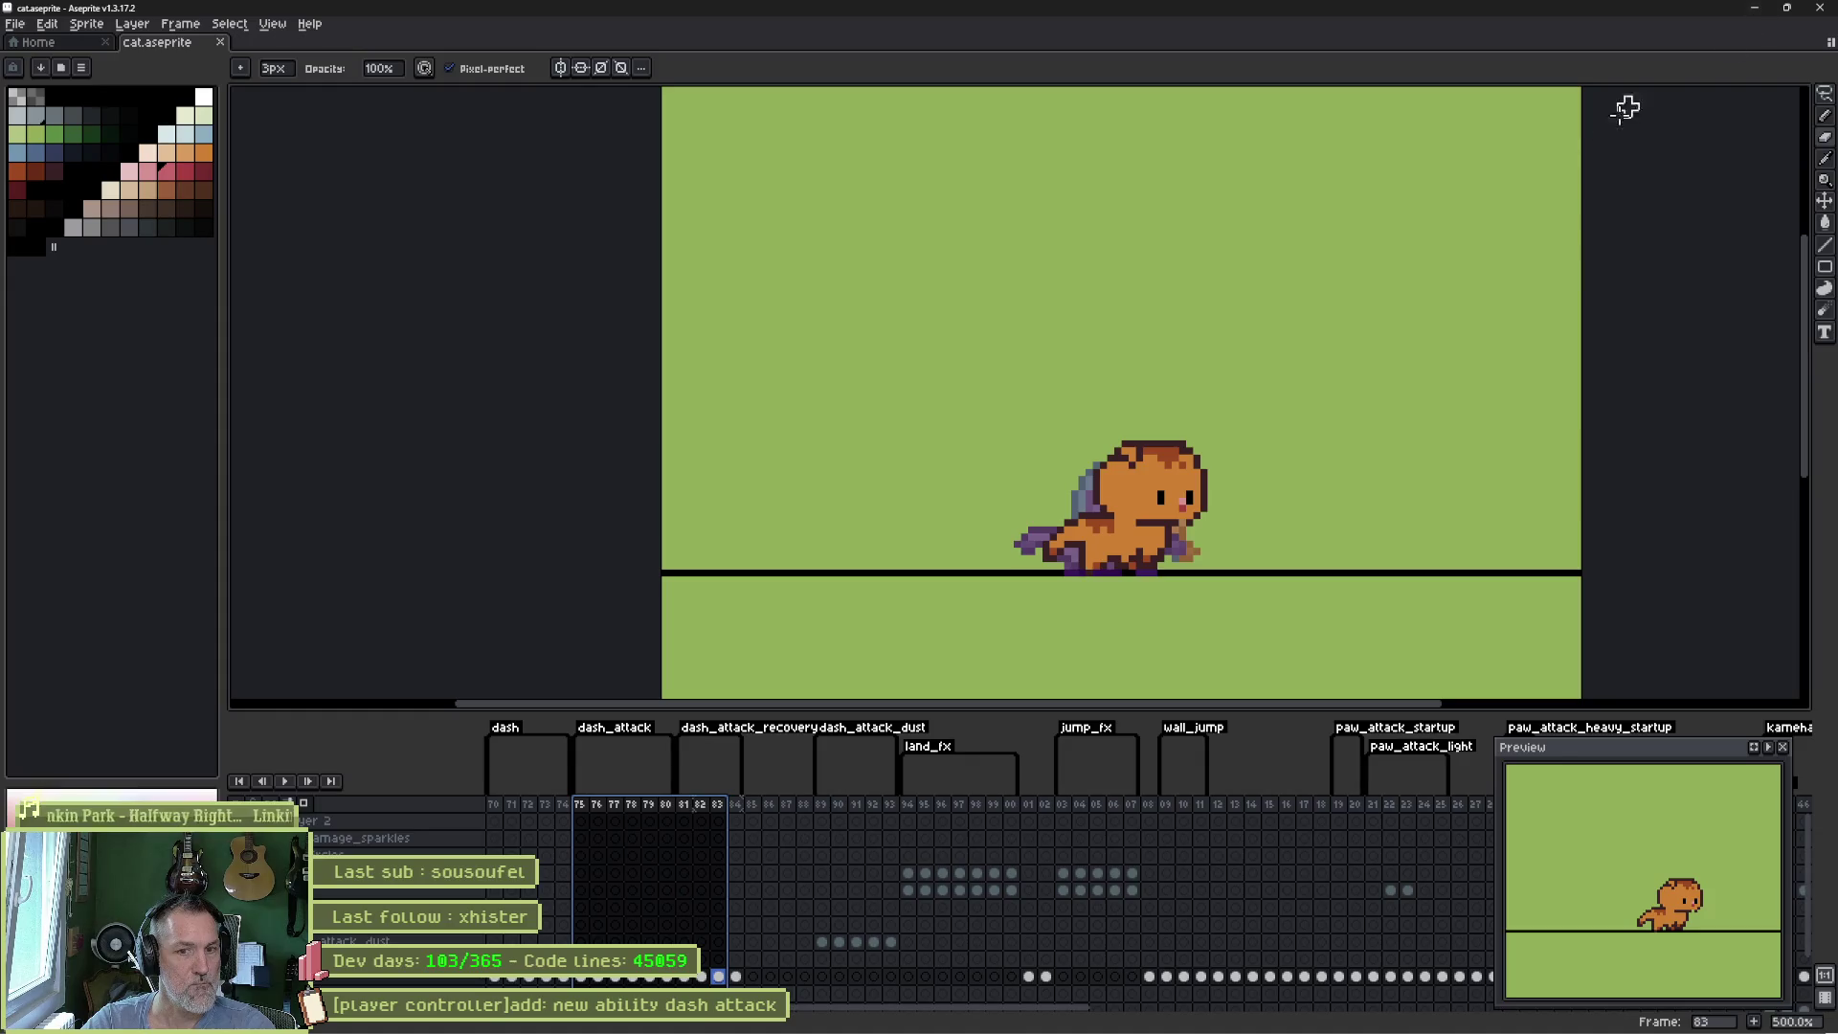
{"action": "mouse_move", "coordinate": [579, 804]}
{"action": "left_mouse_down"}
{"action": "mouse_move", "coordinate": [744, 821]}
{"action": "mouse_move", "coordinate": [644, 808]}
{"action": "mouse_move", "coordinate": [739, 811]}
{"action": "mouse_move", "coordinate": [708, 811]}
{"action": "left_mouse_up"}
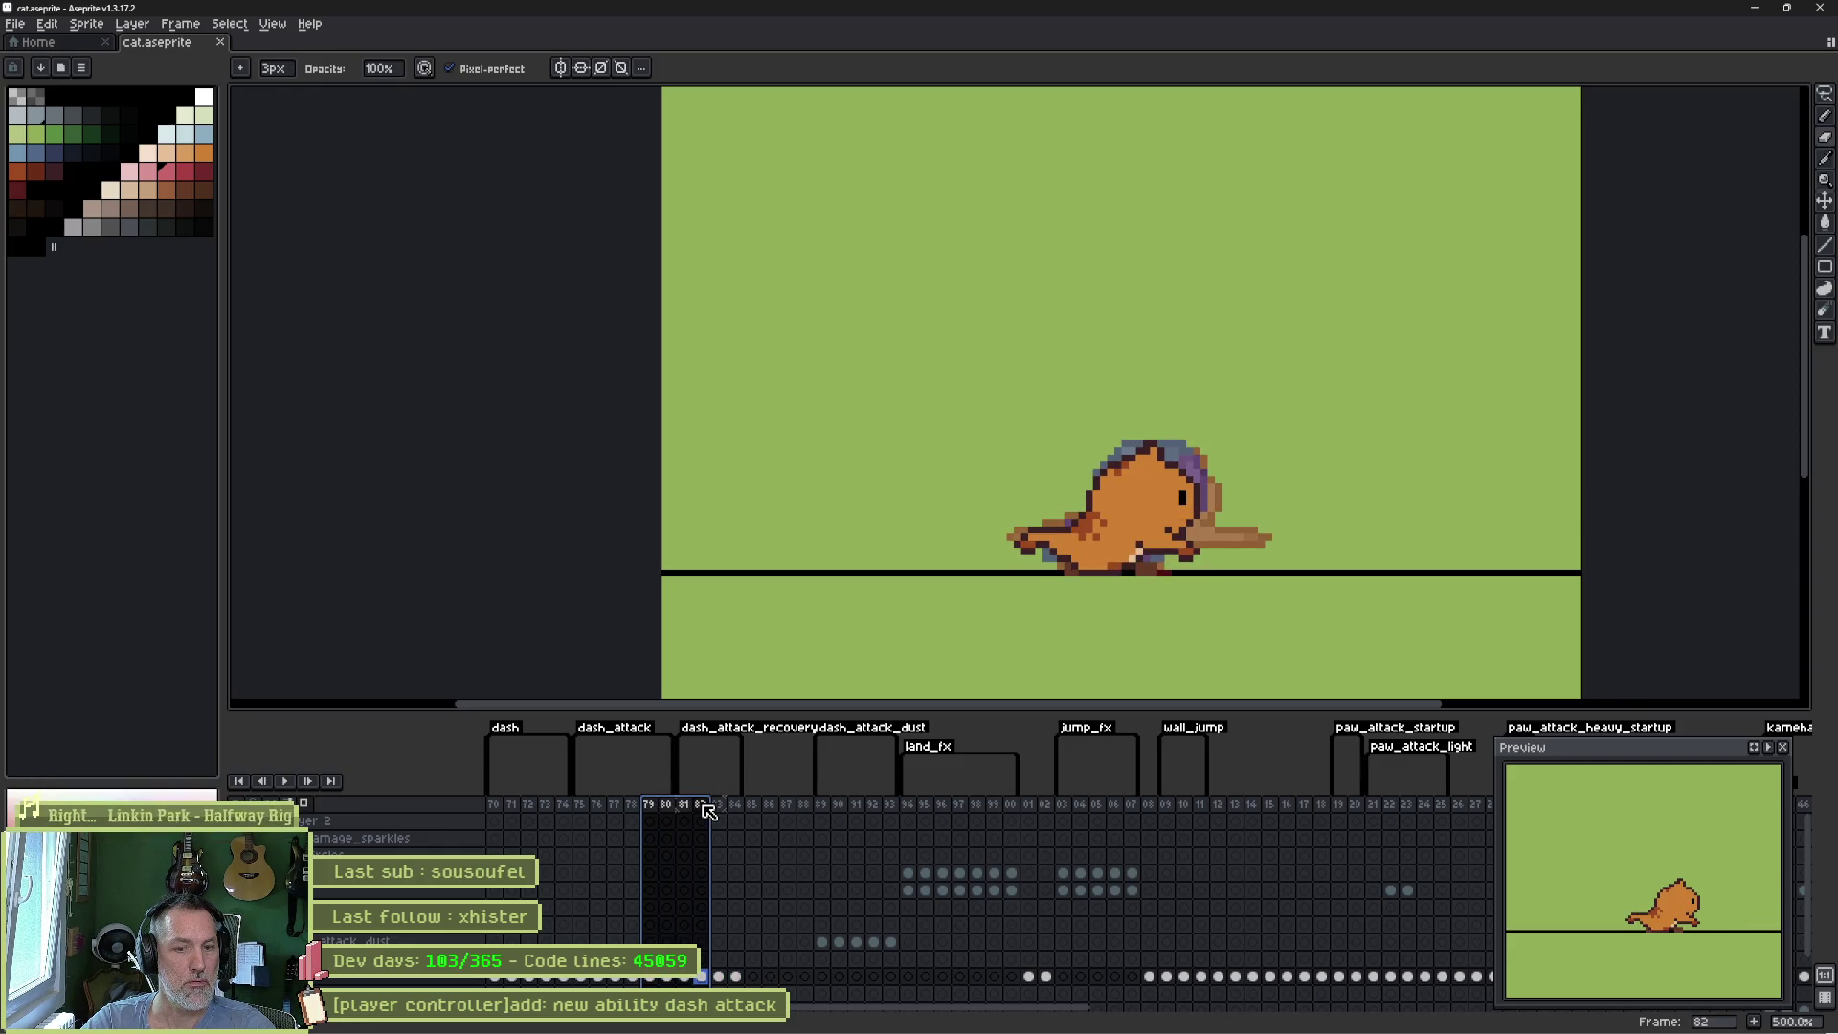
{"action": "left_click", "coordinate": [720, 810]}
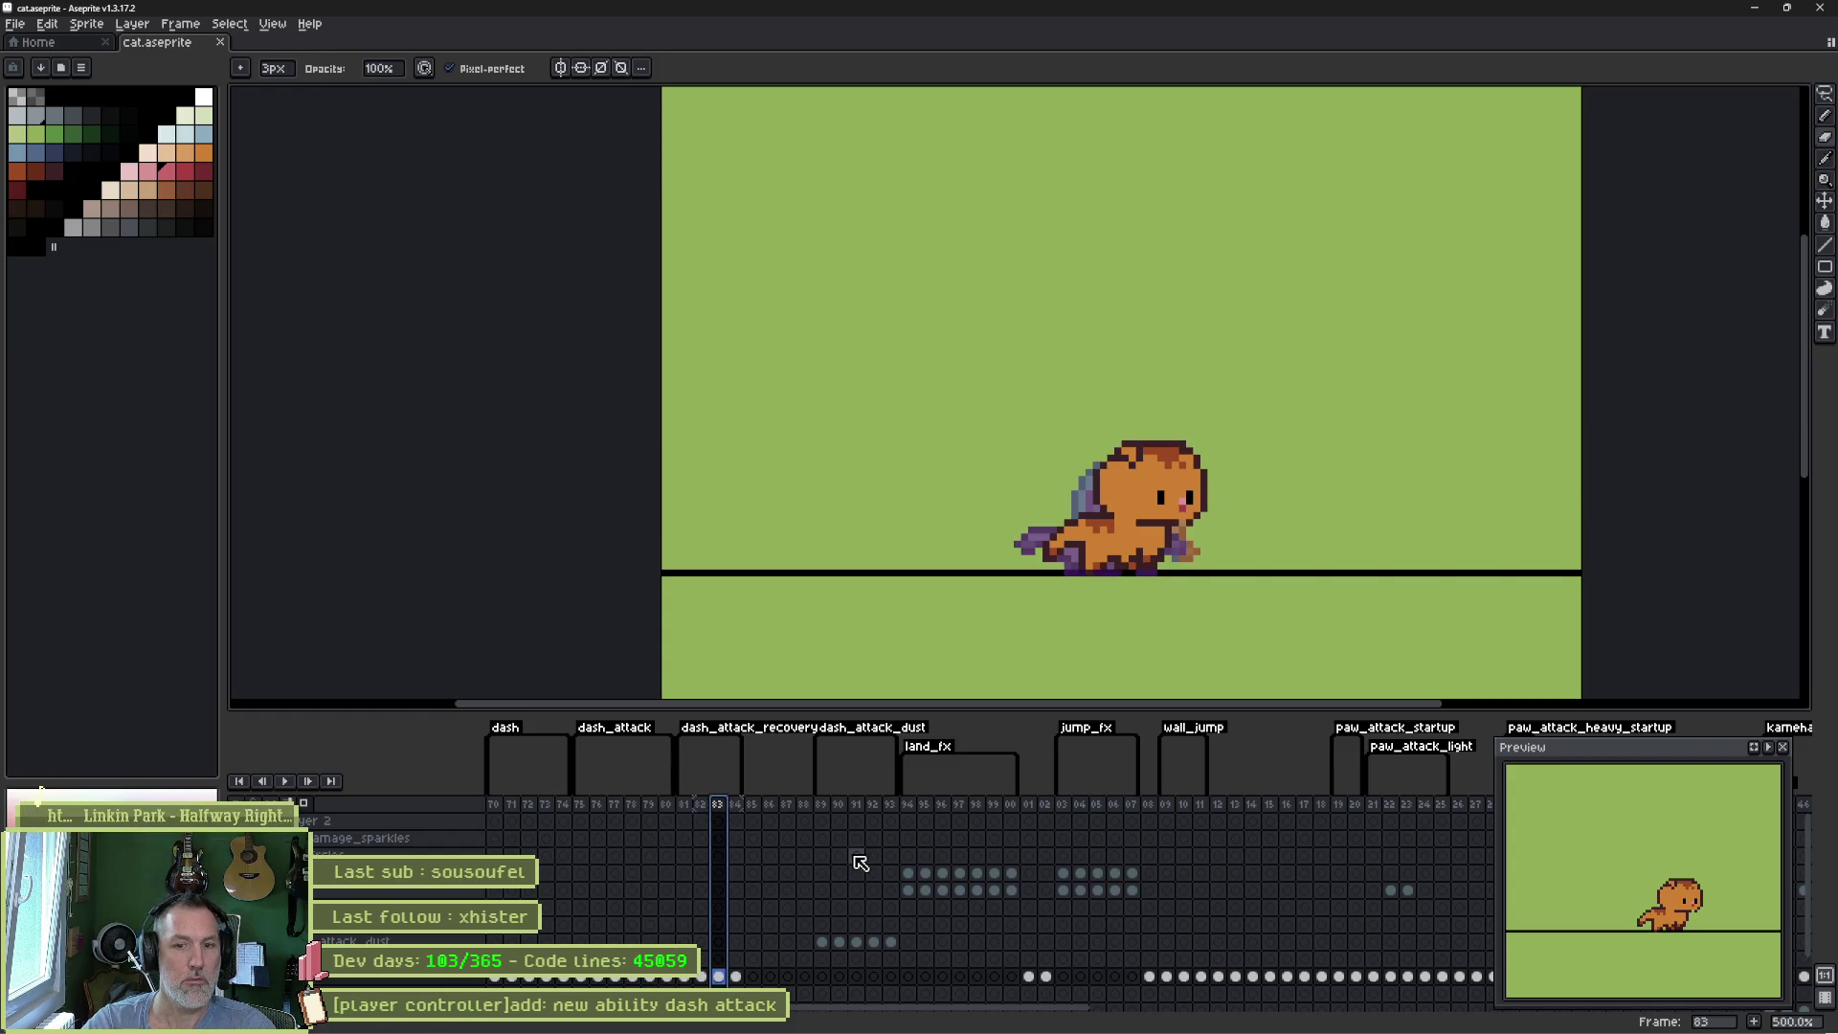
{"action": "key", "text": "Delete"}
- Check the recovery poses on frames 81–84 and 100, ending on the dashing cat at frame 81
{"action": "left_click_drag", "start_coordinate": [682, 809], "coordinate": [717, 807]}
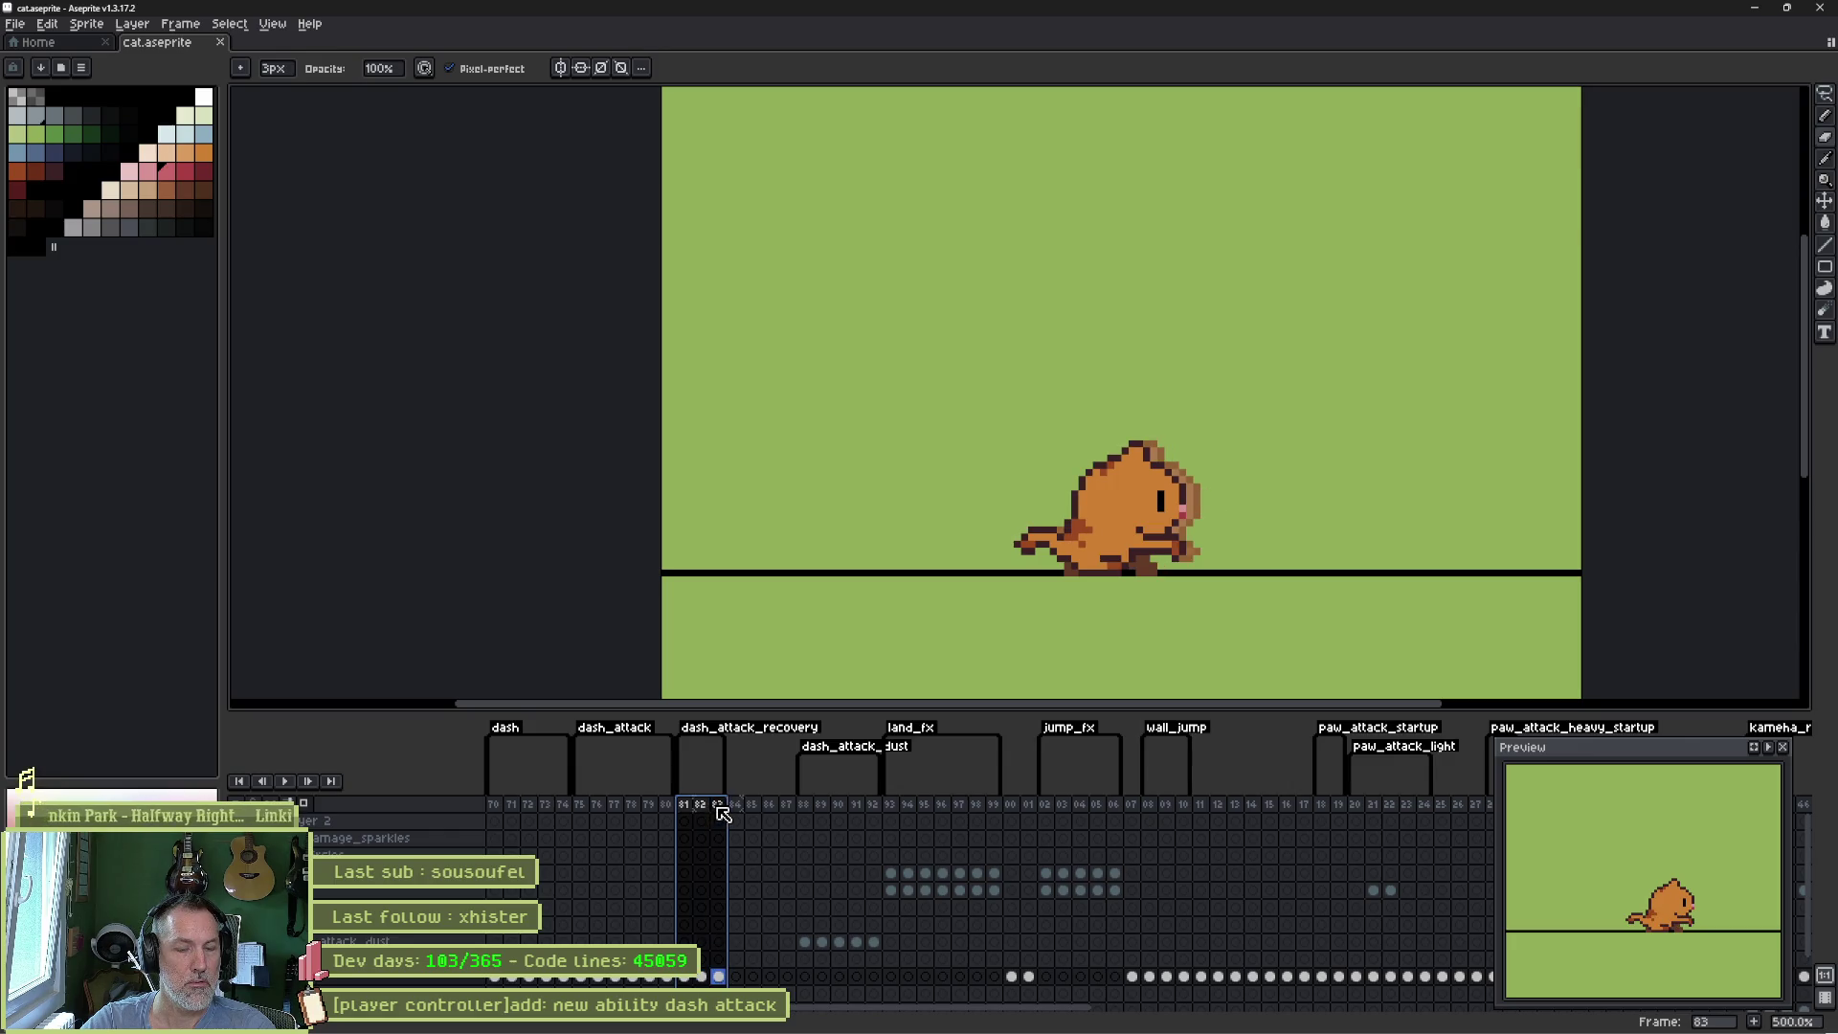
{"action": "left_click_drag", "start_coordinate": [735, 815], "coordinate": [738, 812]}
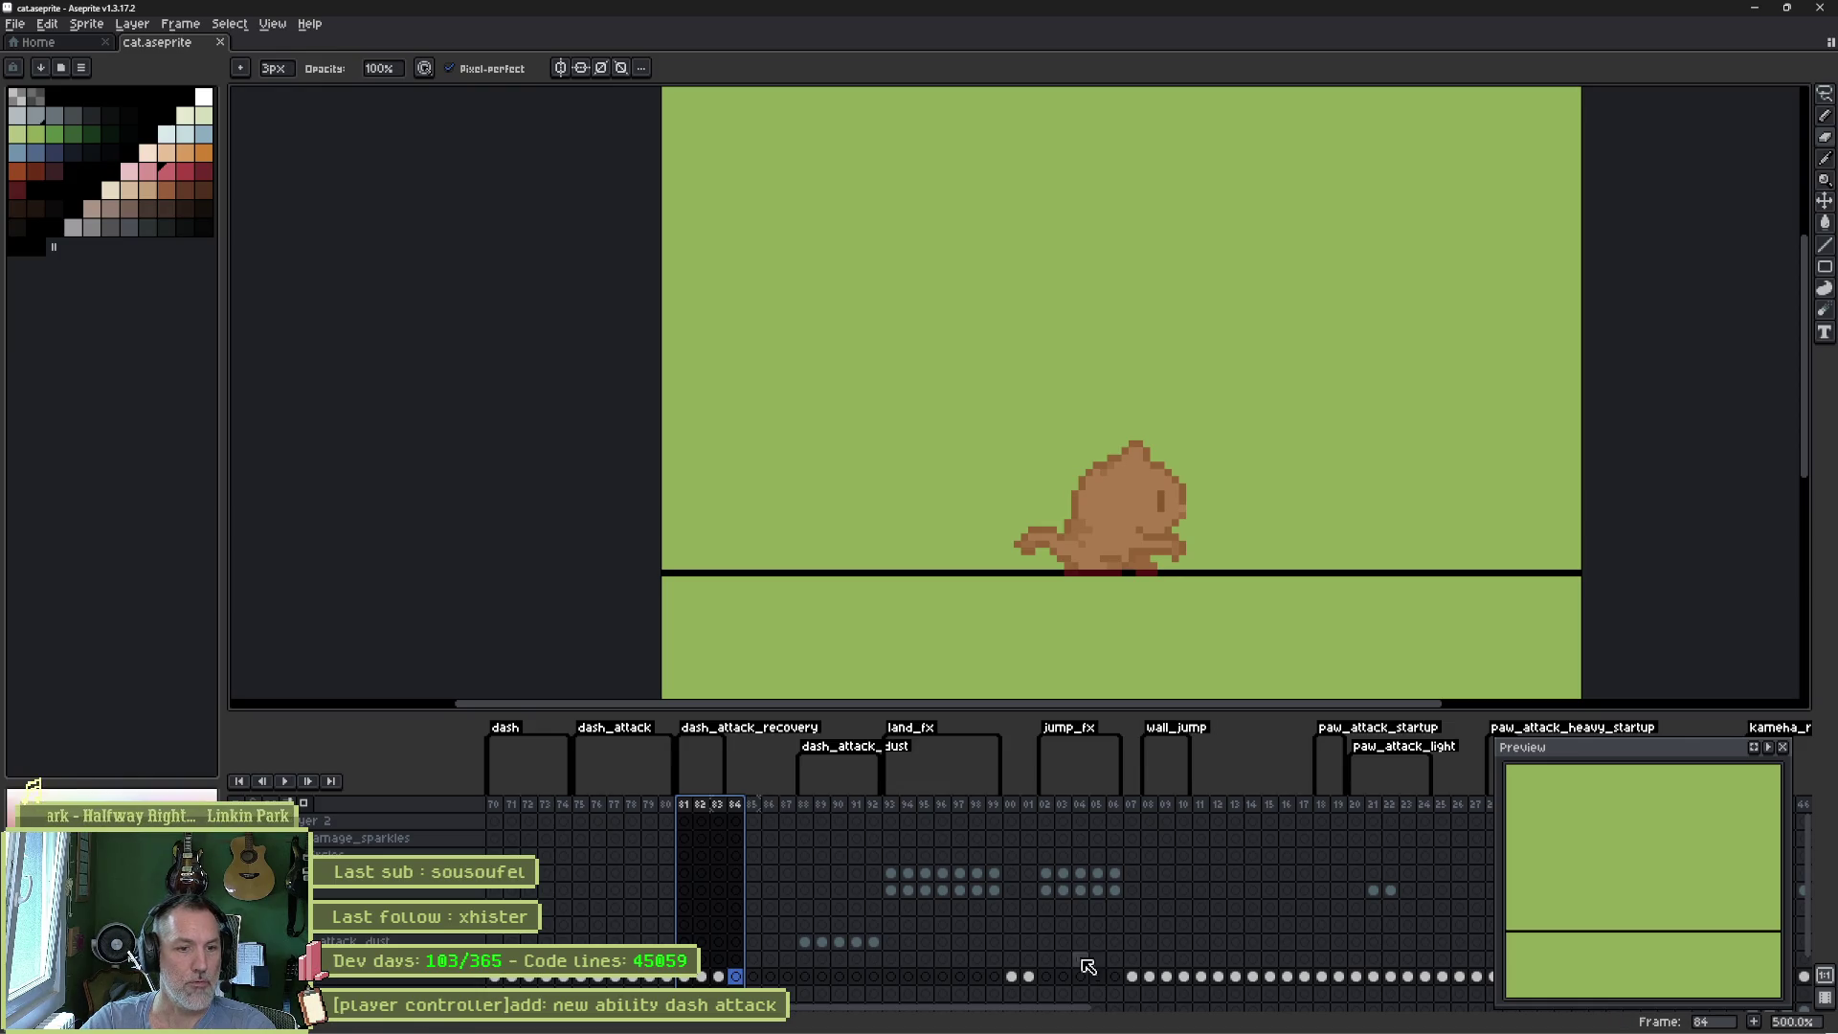
{"action": "left_click", "coordinate": [1013, 975]}
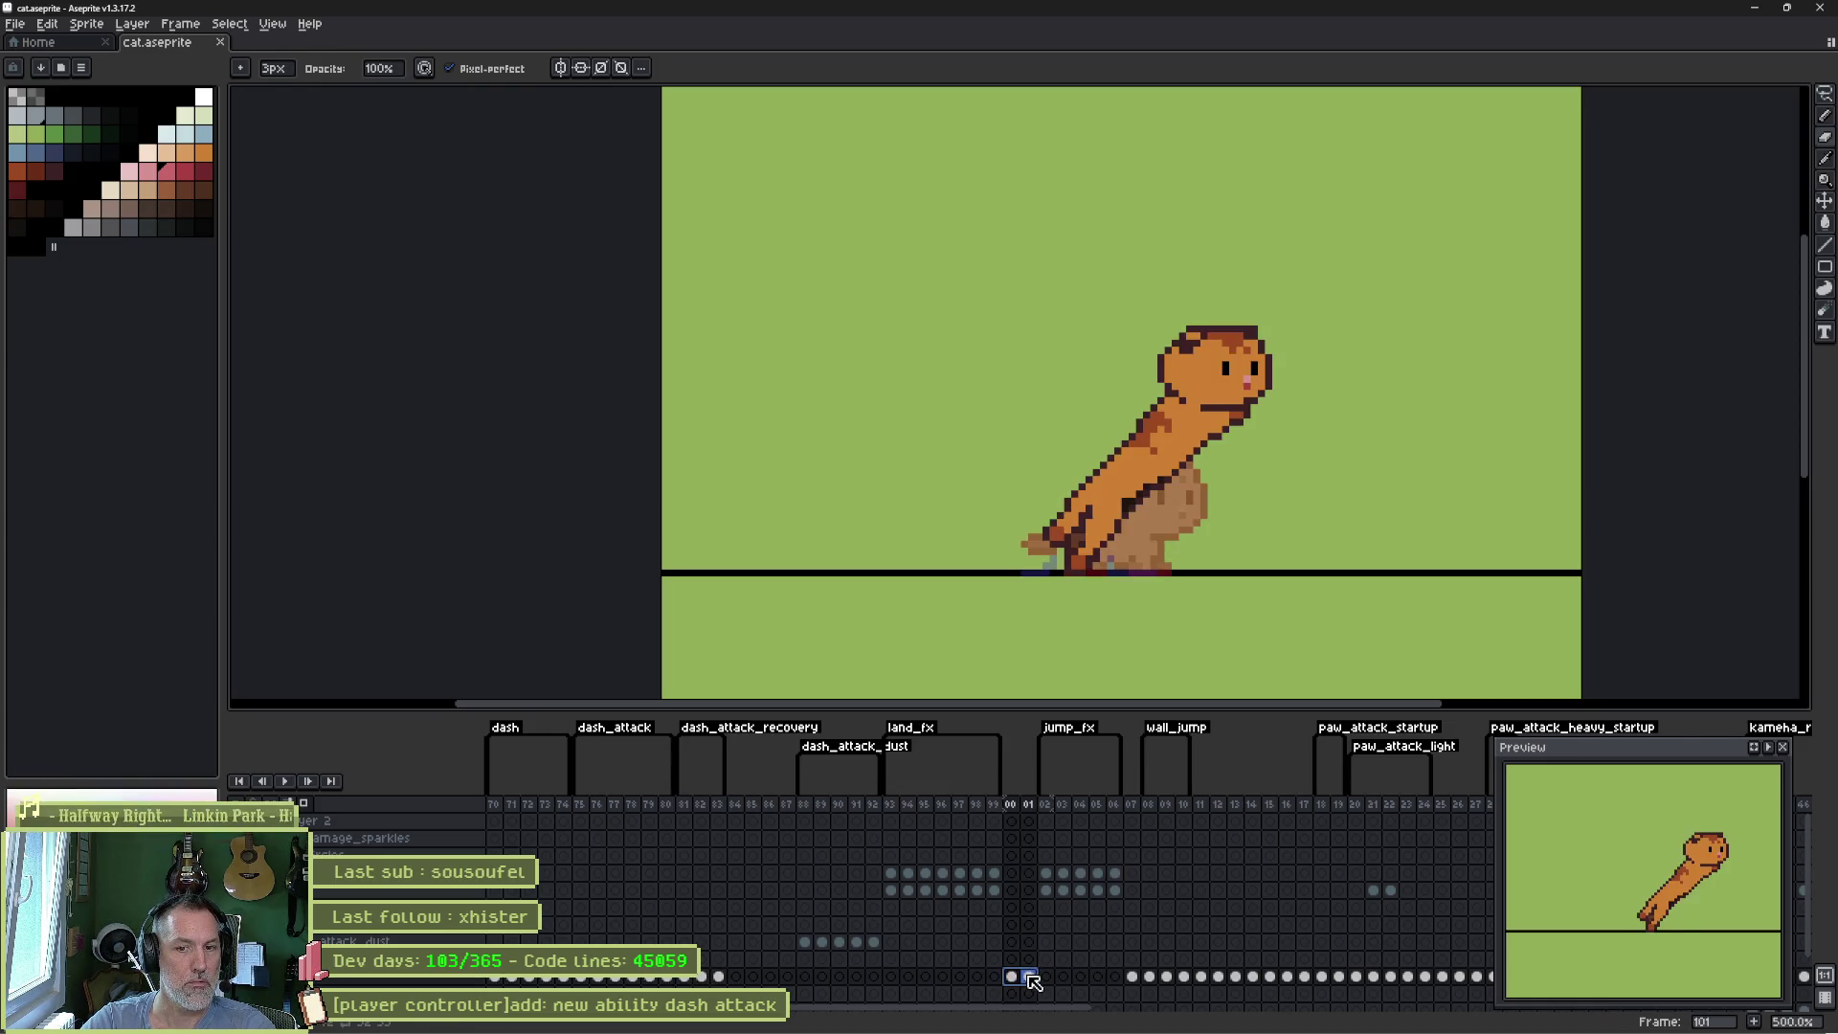
{"action": "left_click", "coordinate": [686, 806]}
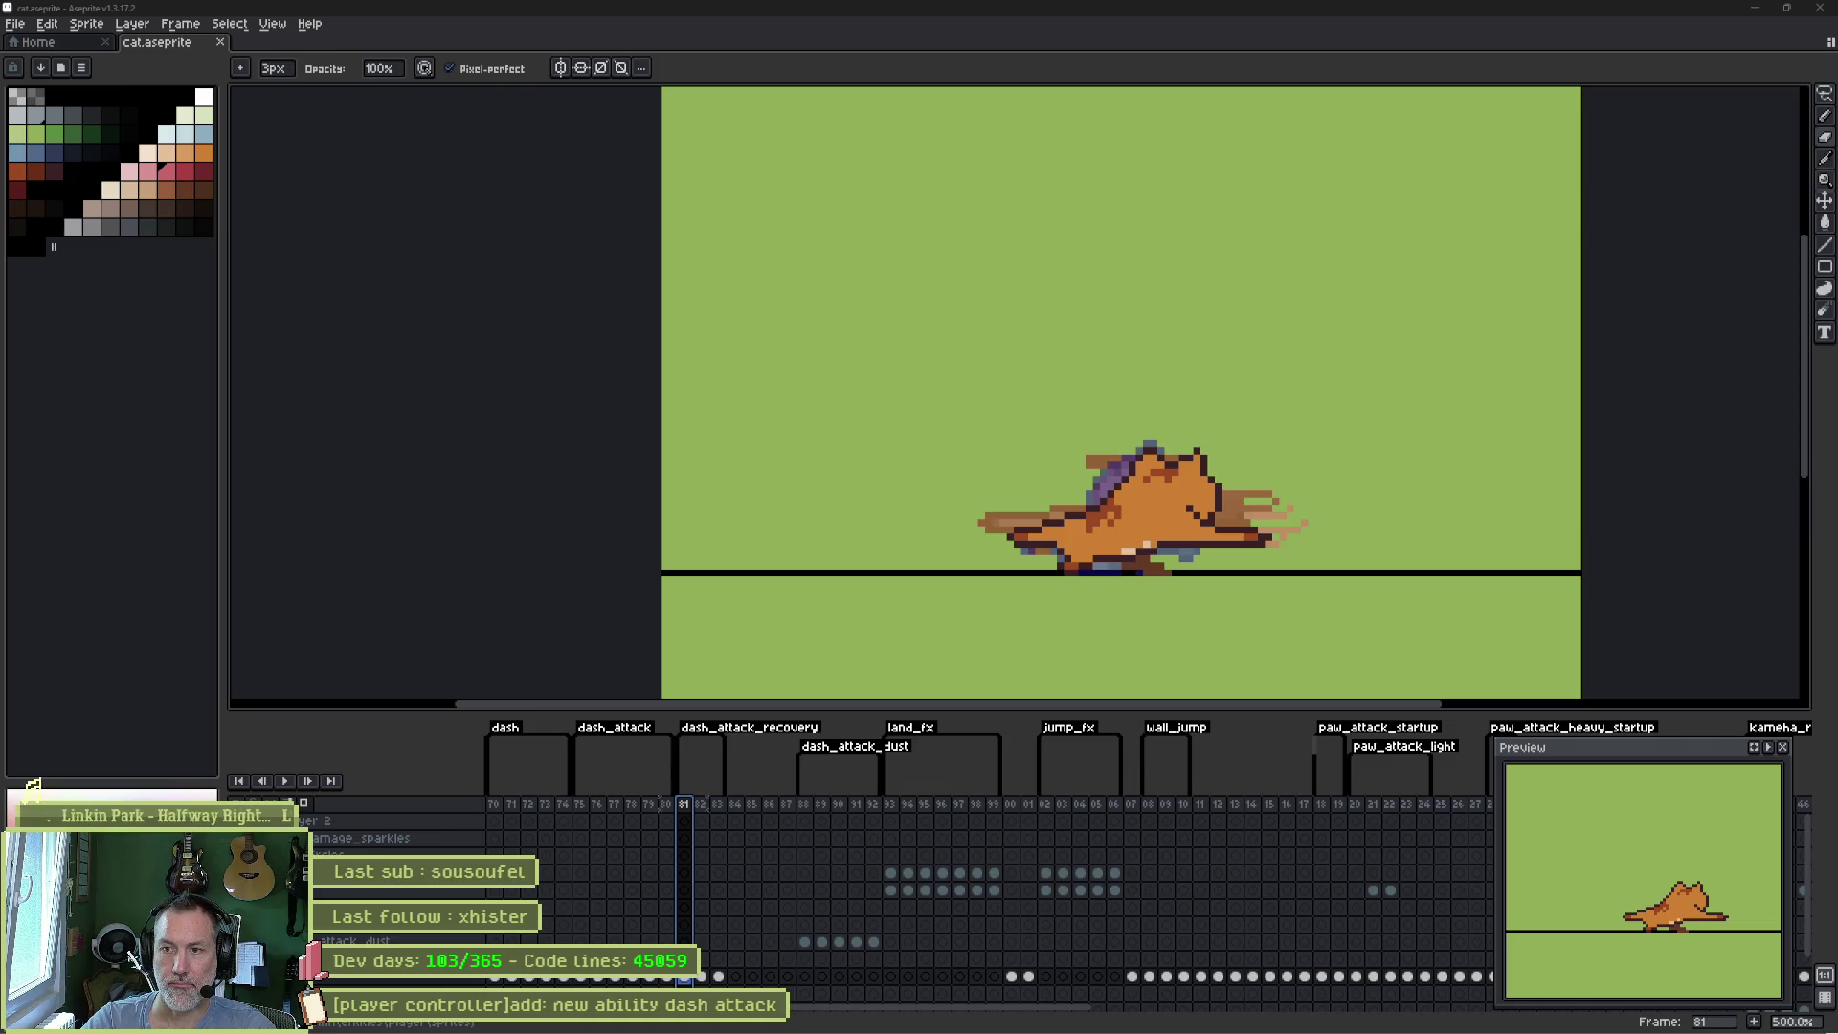
{"action": "mouse_move", "coordinate": [855, 1027]}
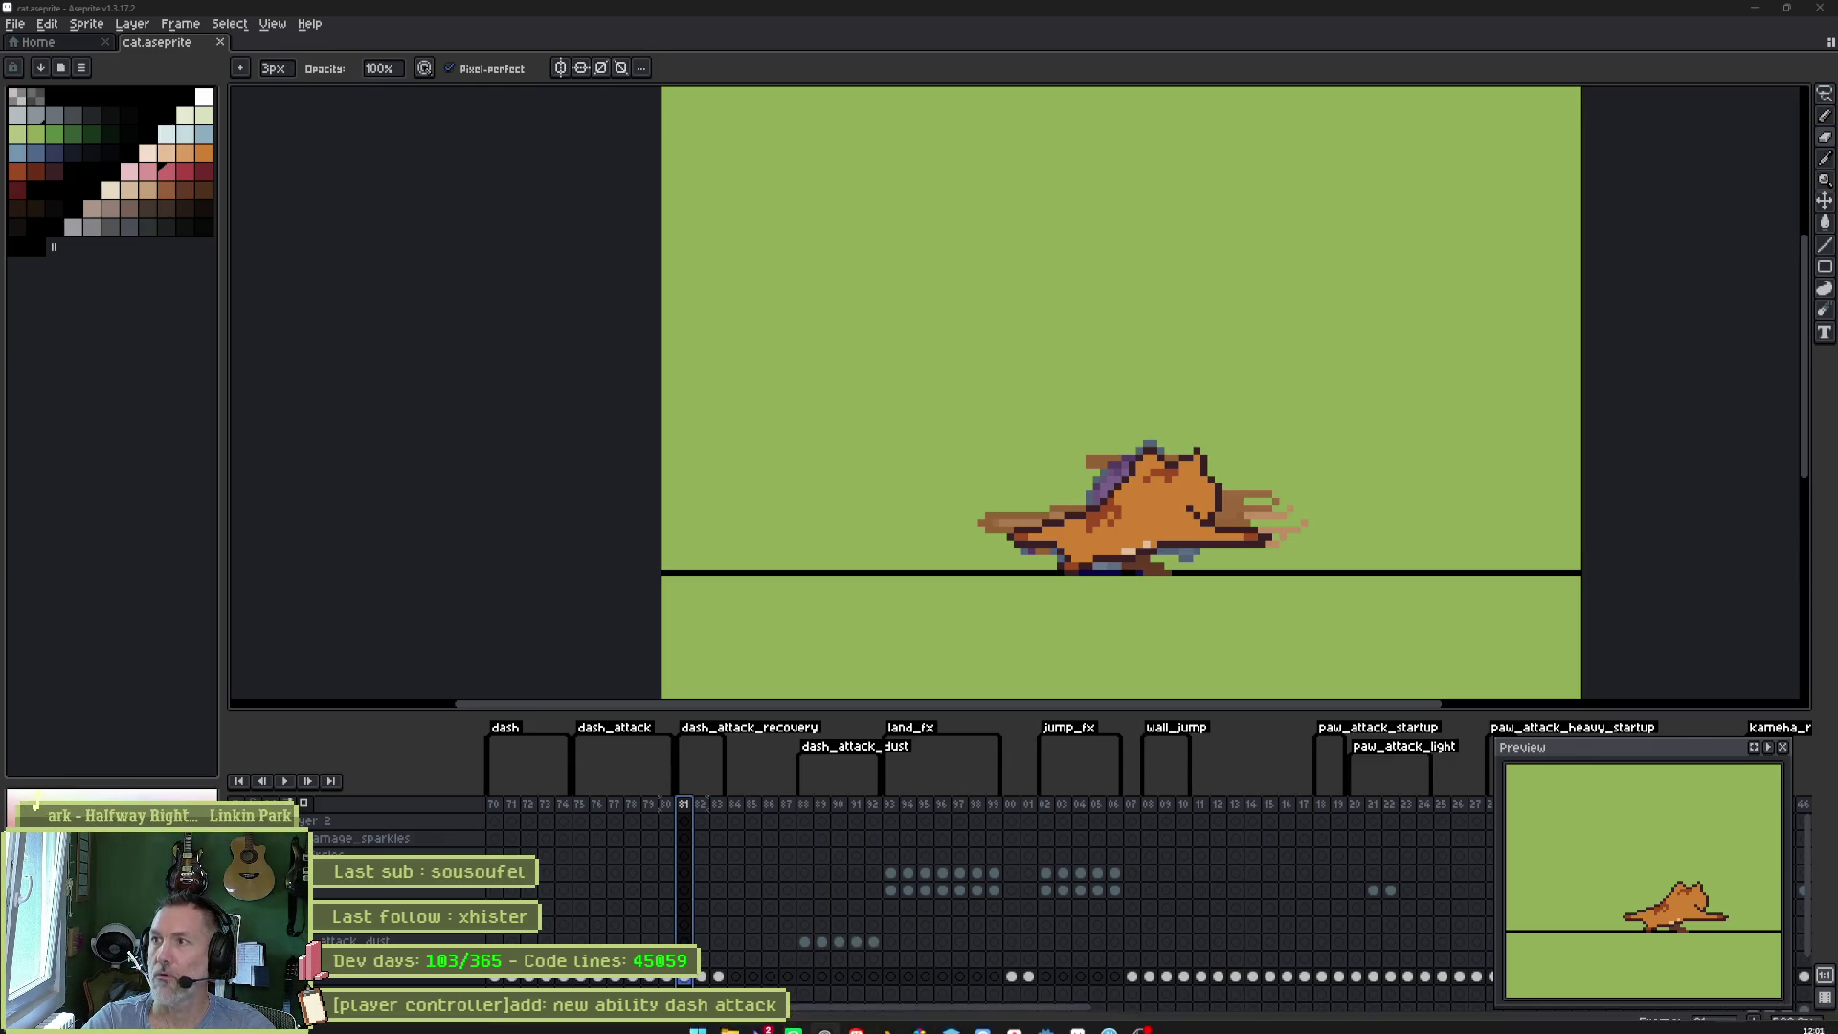
- Switch to the web browser and load the Twitch front page from the address bar
{"action": "key", "text": "alt+Tab"}
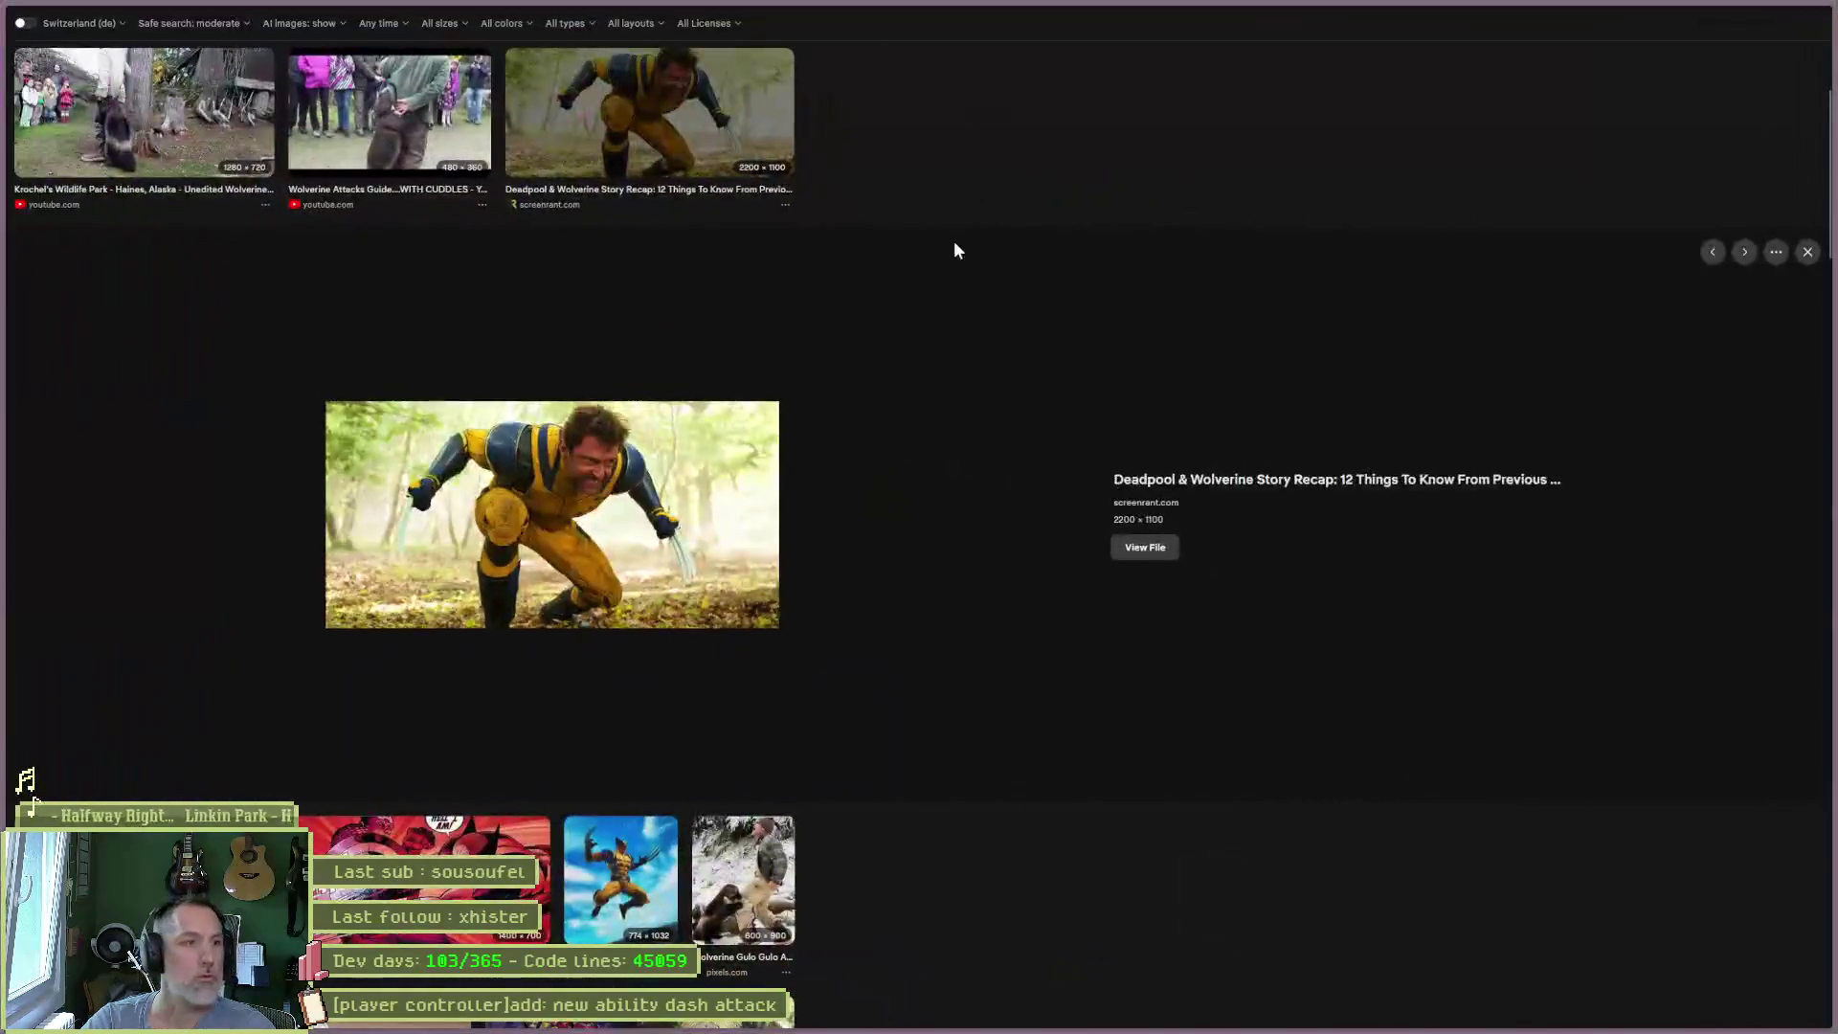
{"action": "key", "text": "alt+space"}
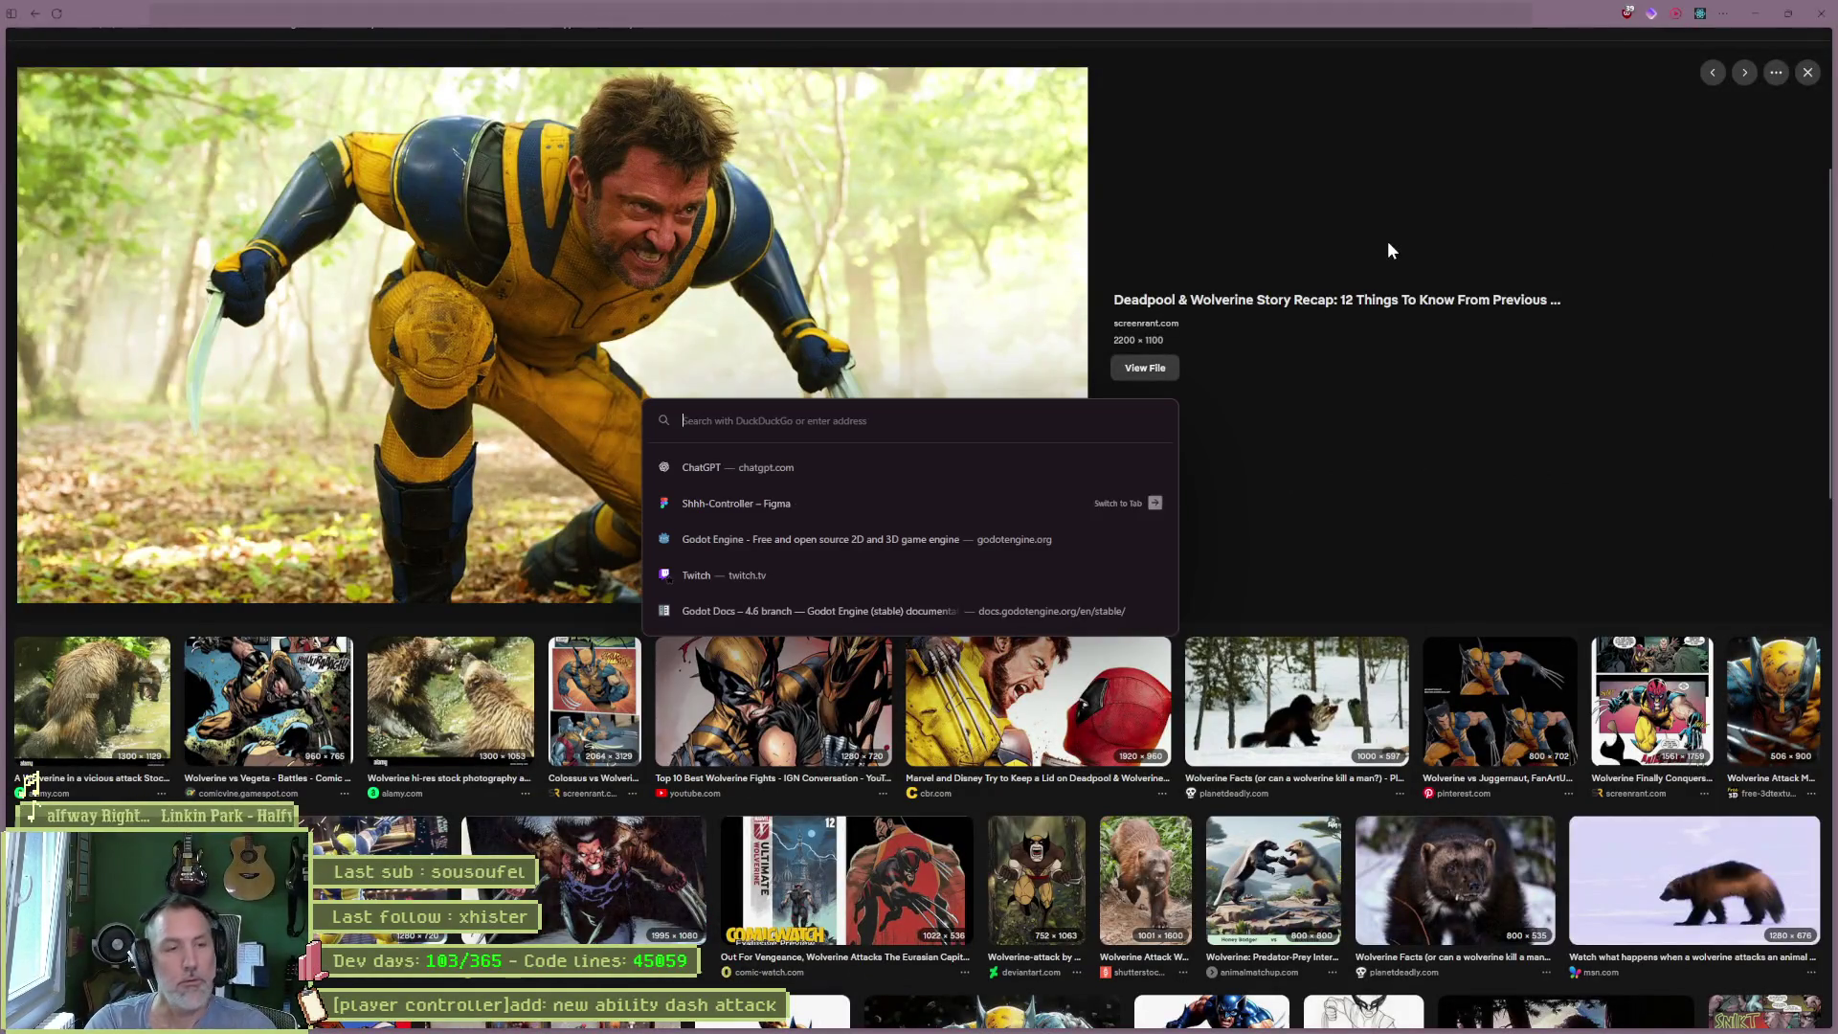
{"action": "type", "text": "aseprite"}
{"action": "key", "text": "Return"}
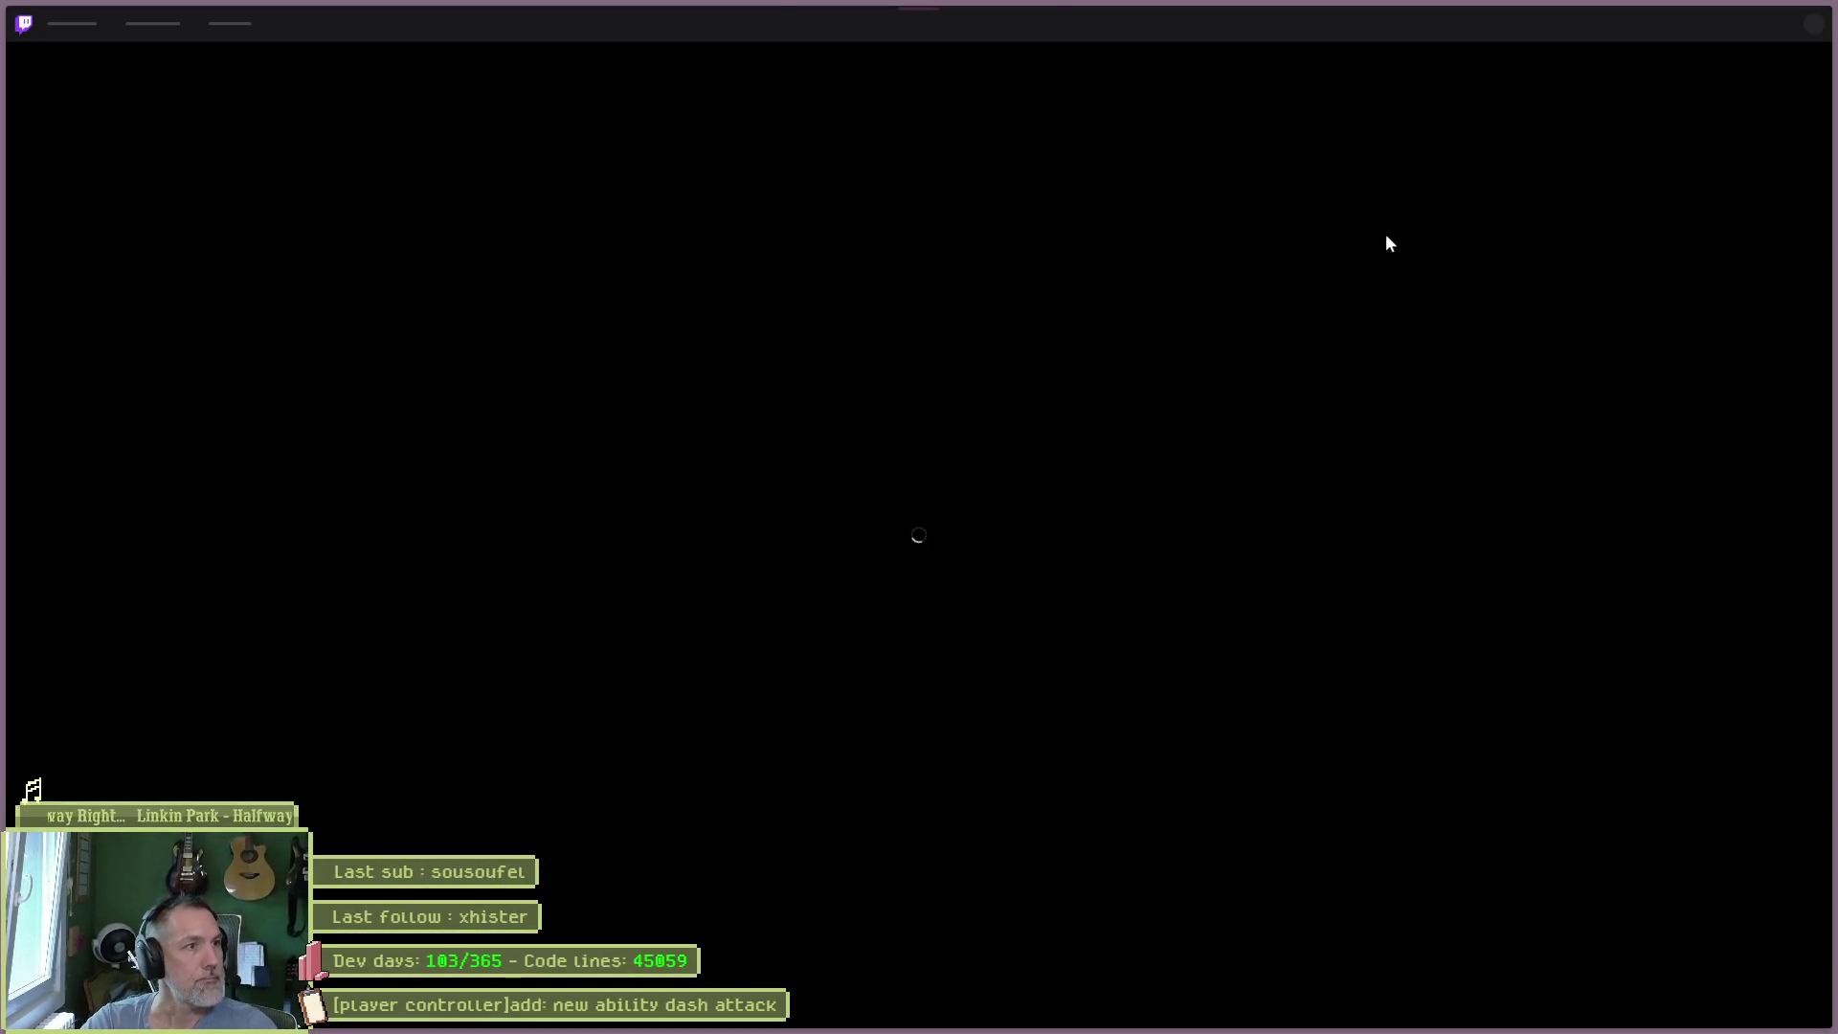